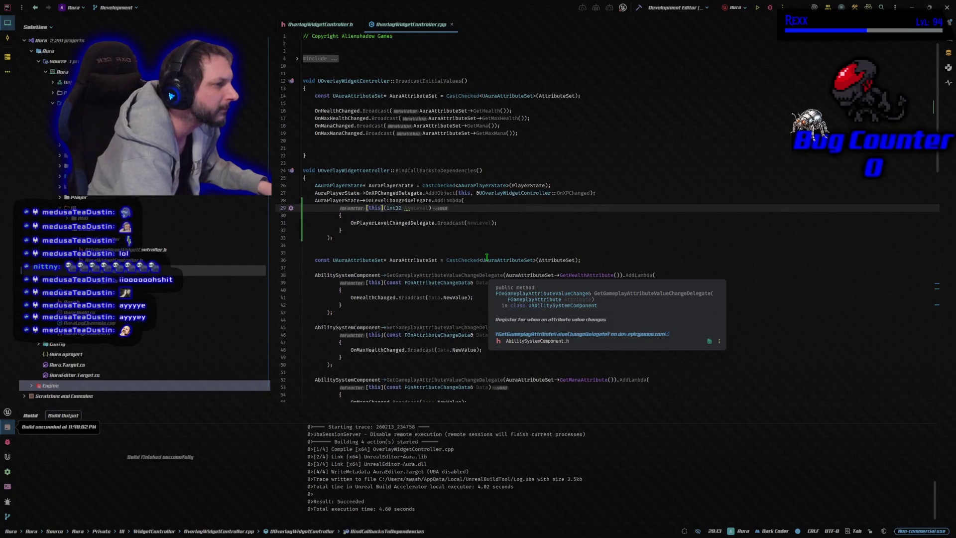
- Review BindCallbacksToDependencies in OverlayWidgetController.cpp, then launch Aura in Unreal Editor under the debugger
scroll(727, 229, "down", 5)
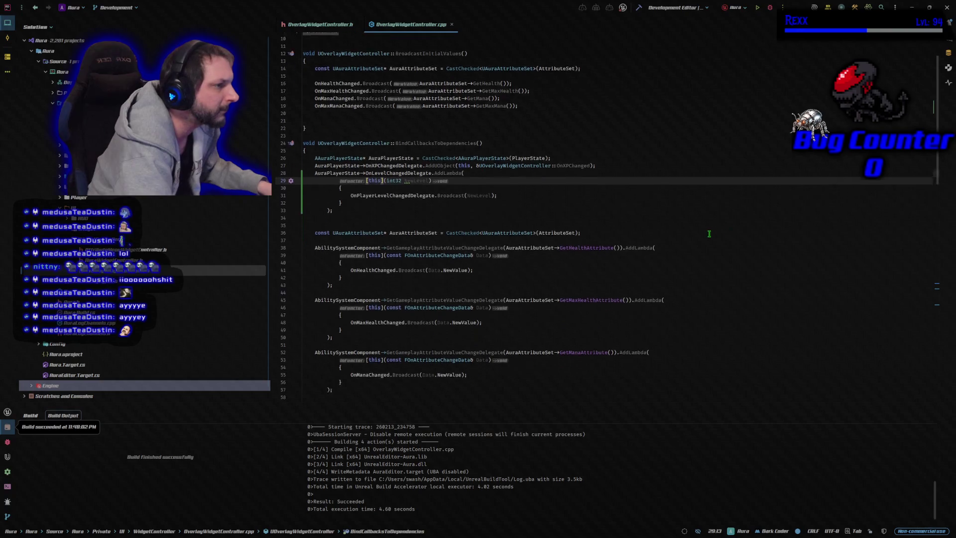
scroll(700, 237, "up", 3)
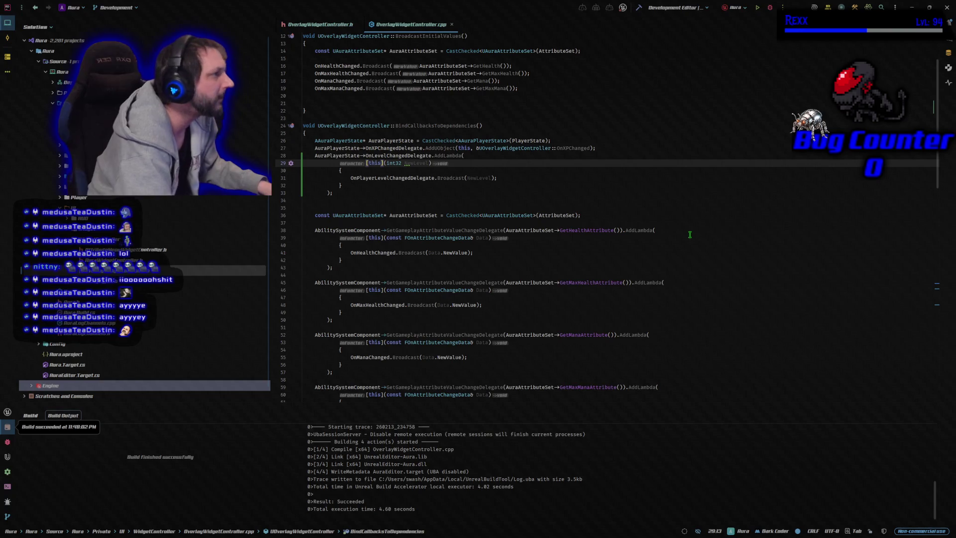
left_click(770, 7)
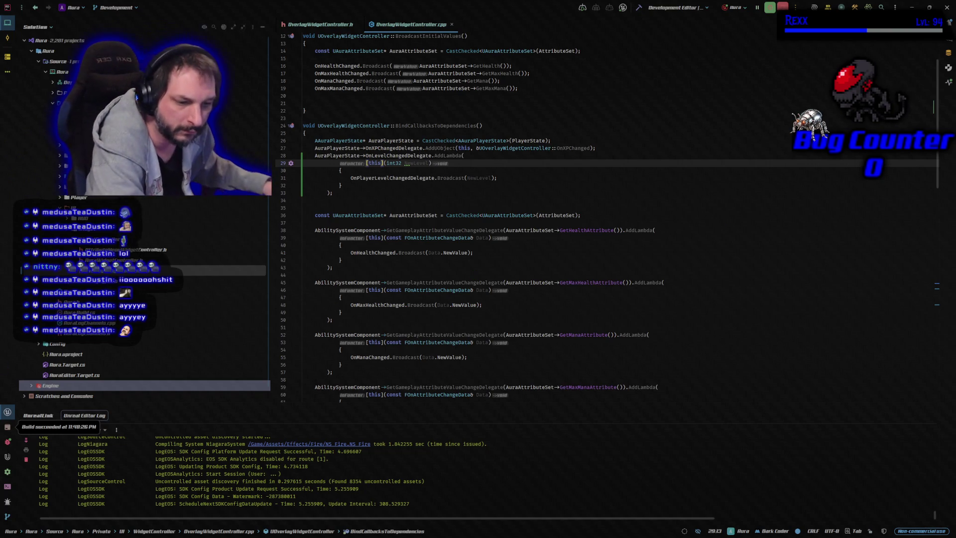
- Look over the Dungeon level in Unreal Editor's viewport, then minimize the editor back to Rider
key("alt+Tab")
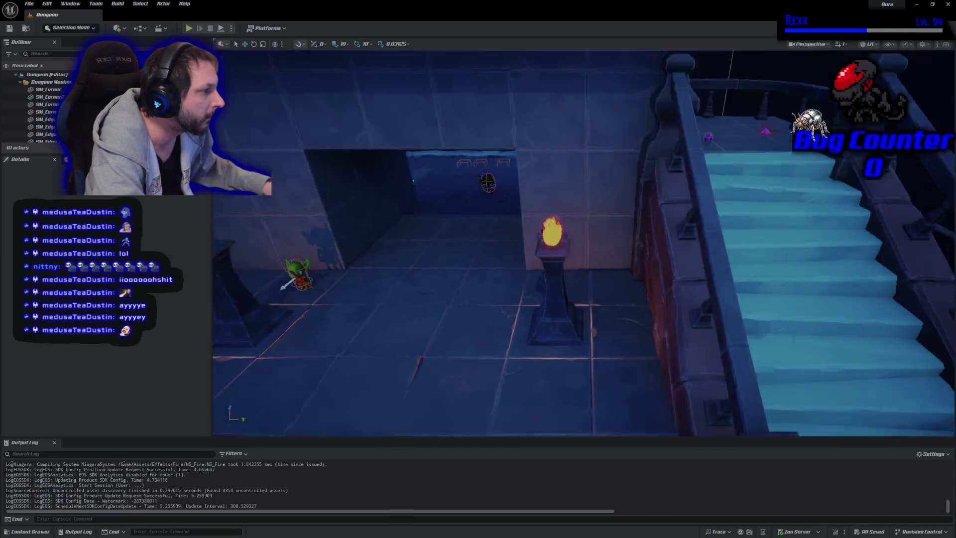
scroll(583, 243, "down", 10)
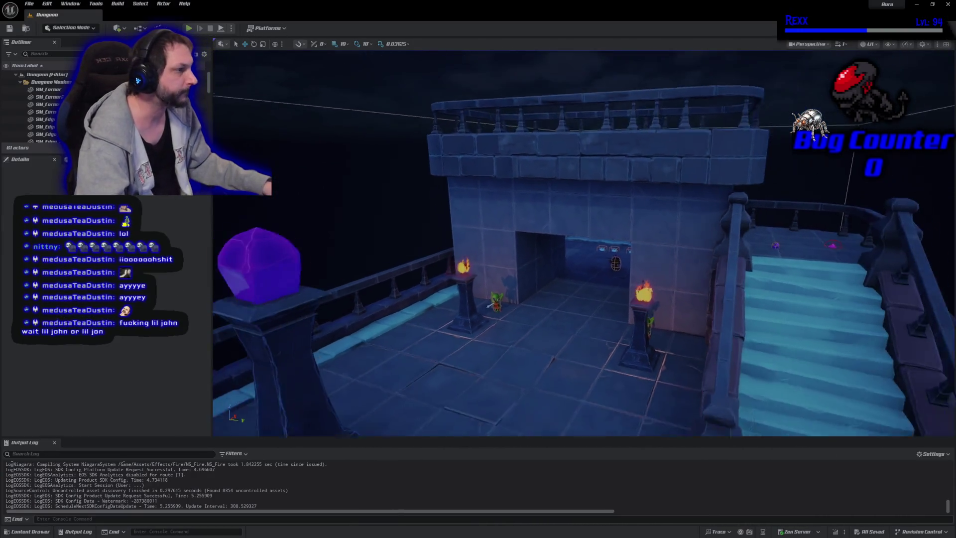
scroll(614, 315, "down", 2)
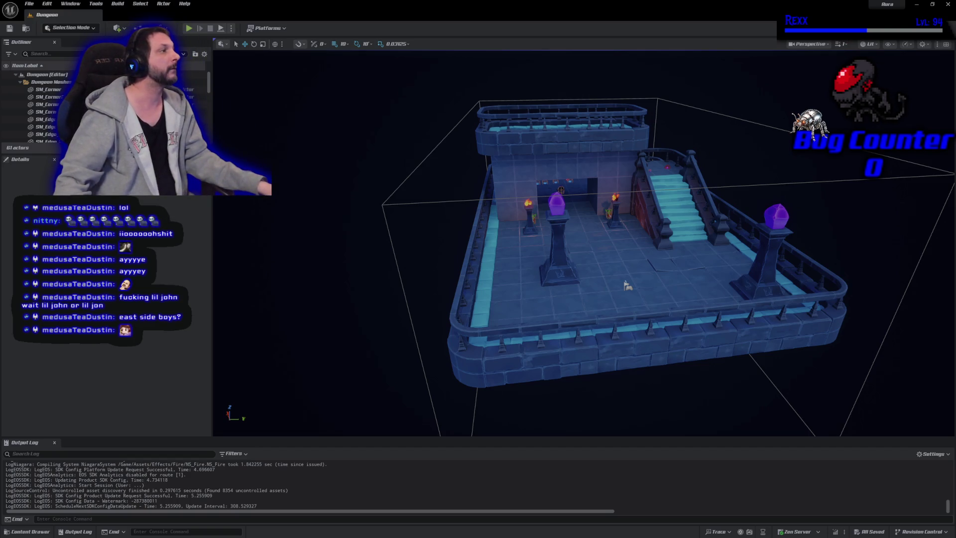
left_click(916, 5)
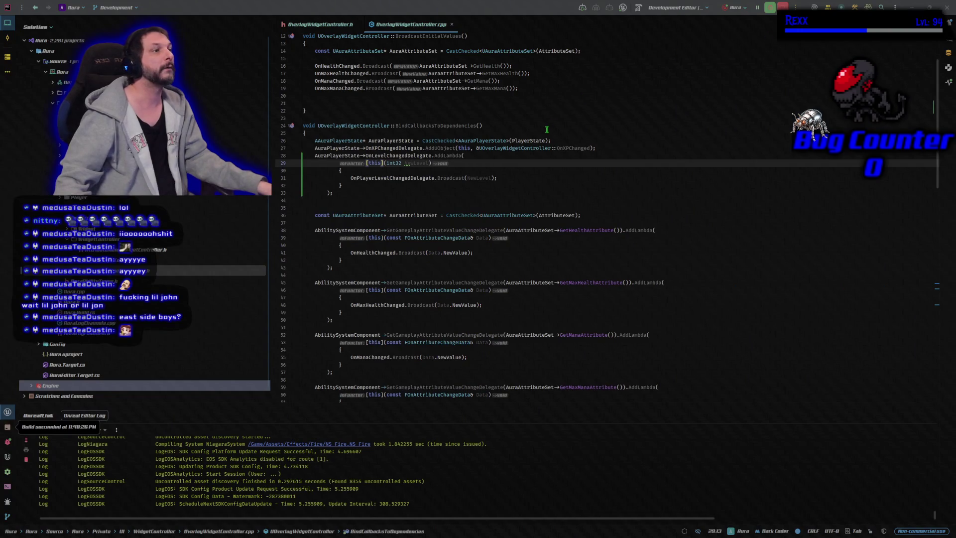
- Review the delegate declarations in OverlayWidgetController.h, then bring the YouTube window forward
key("ctrl+Tab")
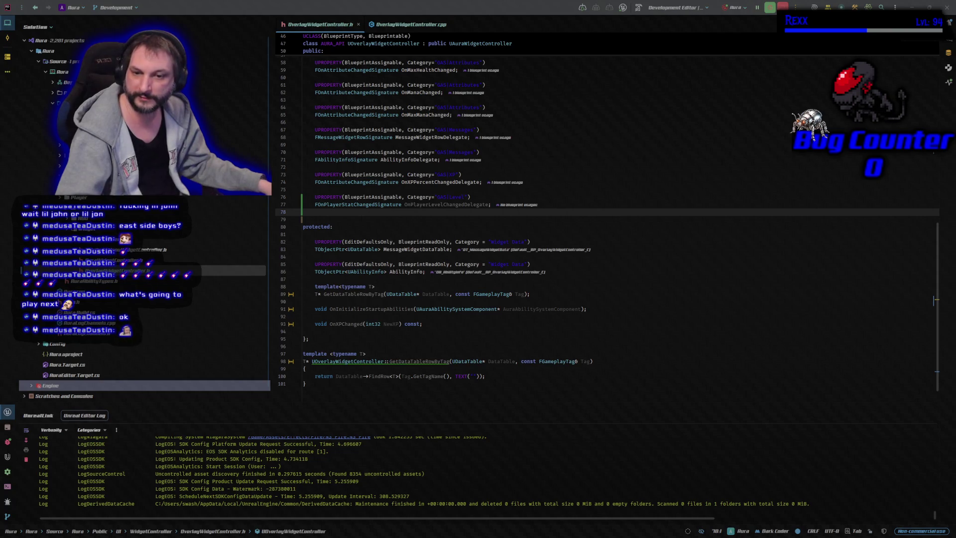
key("alt+Tab")
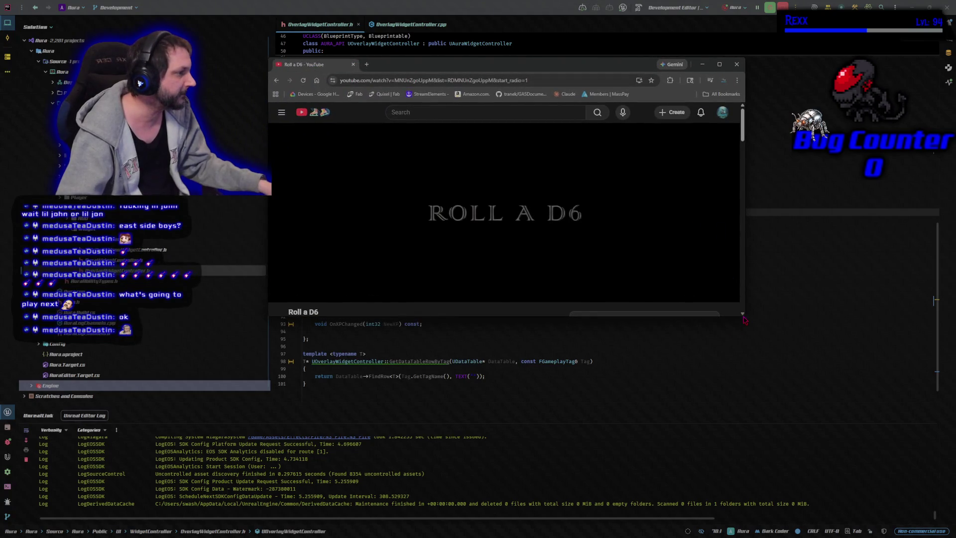
- Enlarge the browser window so the Roll a D6 video covers most of the IDE
left_click_drag(741, 316, 918, 521)
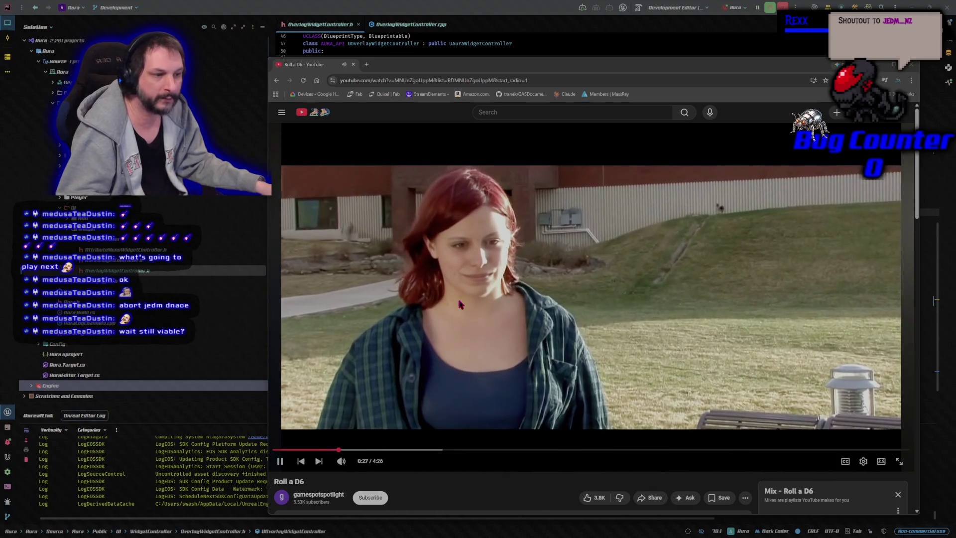
- Pause the Roll a D6 video, scrub back to 0:37 and resume, then pause it later
left_click(459, 304)
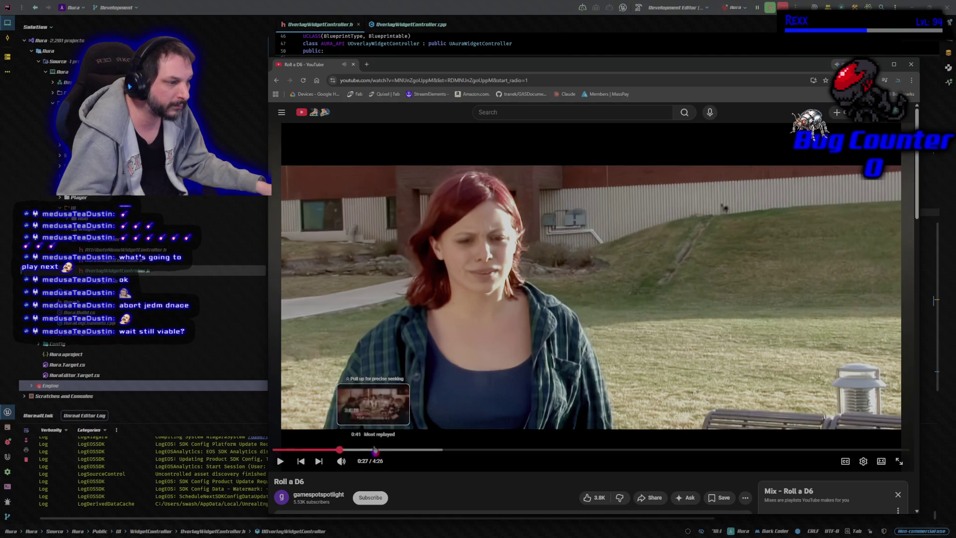
left_click_drag(364, 449, 374, 450)
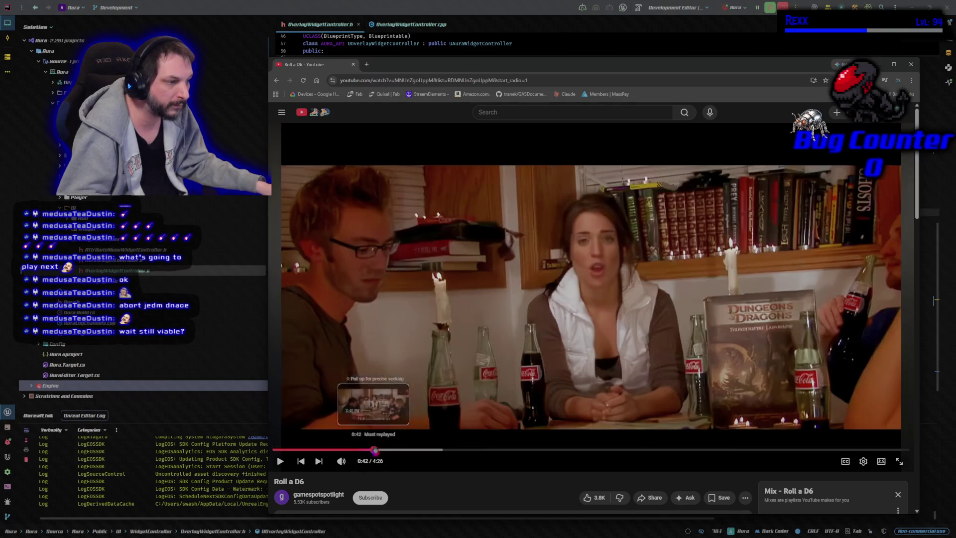
left_click(359, 450)
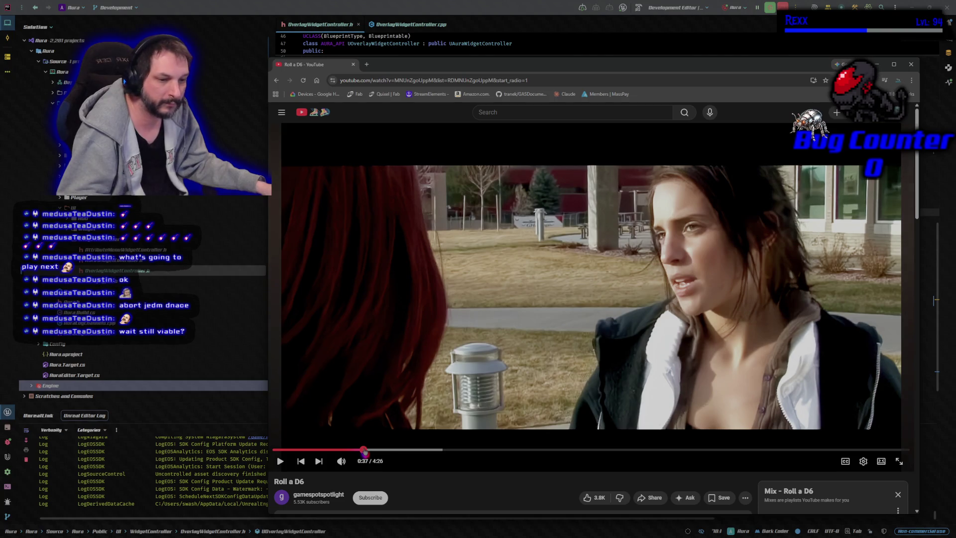
left_click(446, 287)
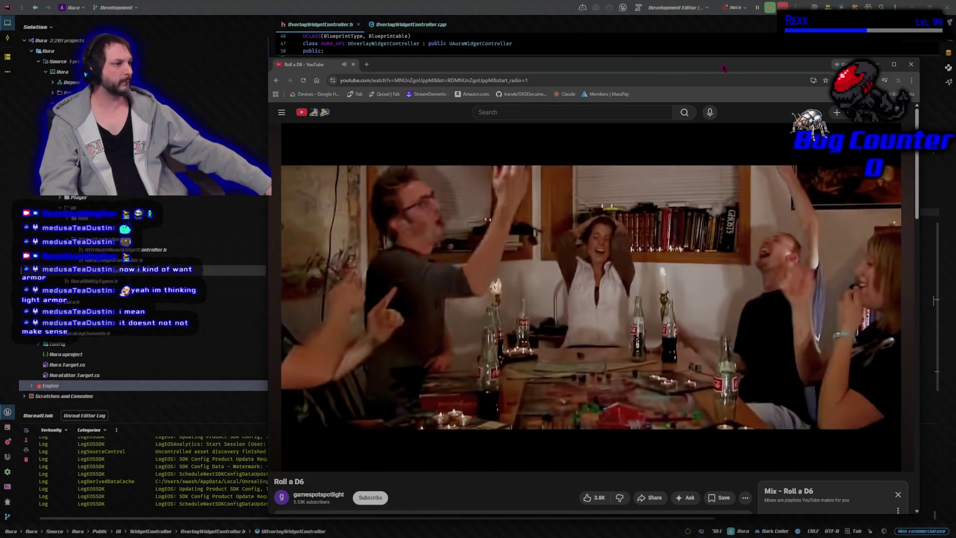
left_click(441, 181)
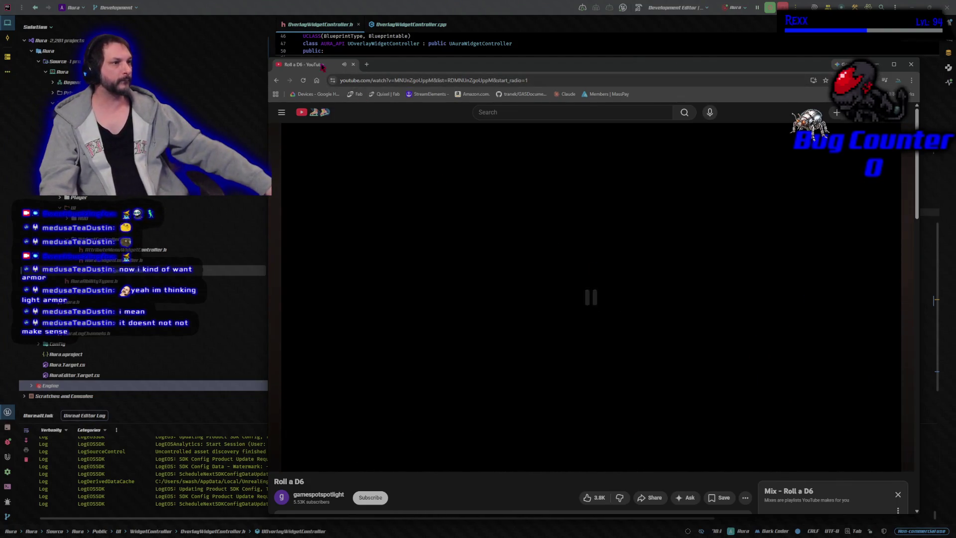
- Minimize the browser to return to OverlayWidgetController.h, then switch over to Unreal Editor
left_click(353, 64)
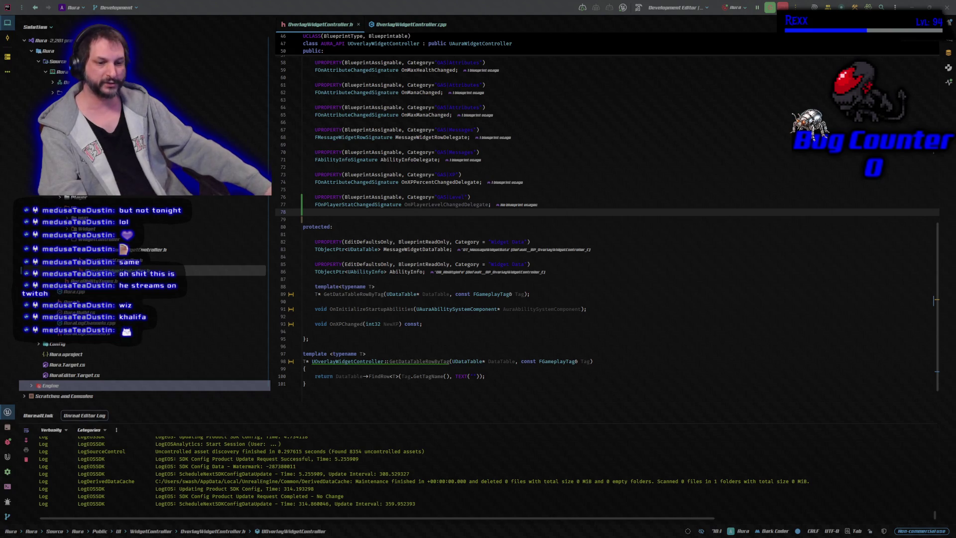
key("alt+Tab")
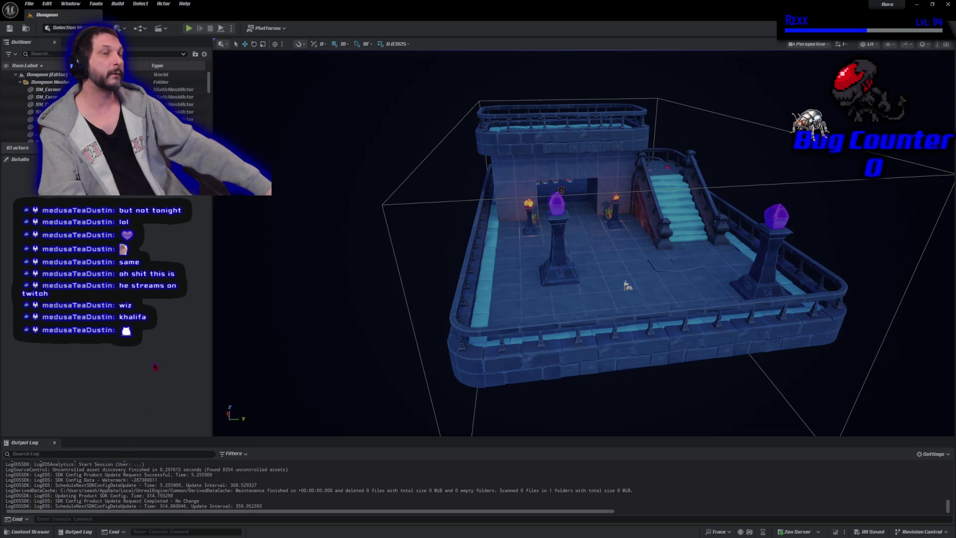
- Open the Content Drawer, browse to Blueprints/UI/SpellGlobes and select WBP_SpellGlobe
left_click(27, 531)
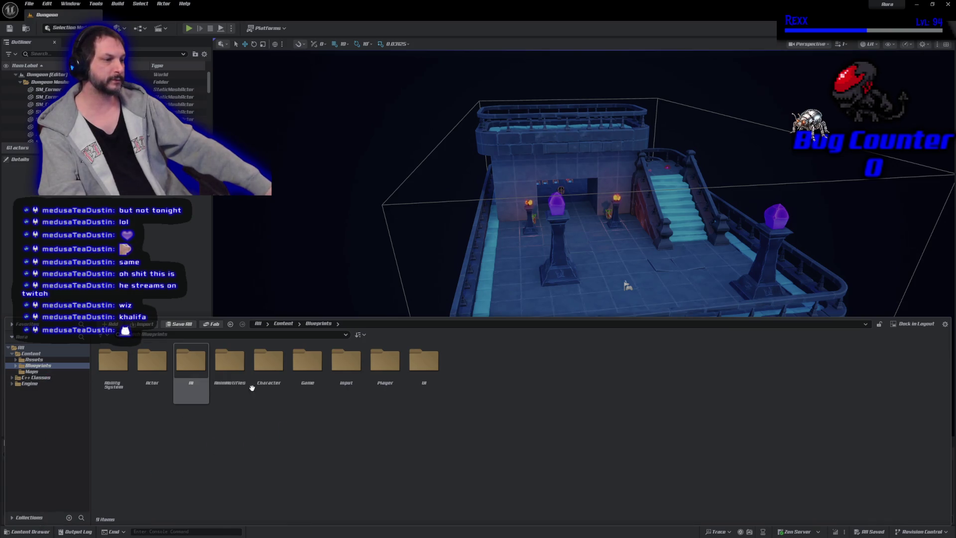
double_click(422, 378)
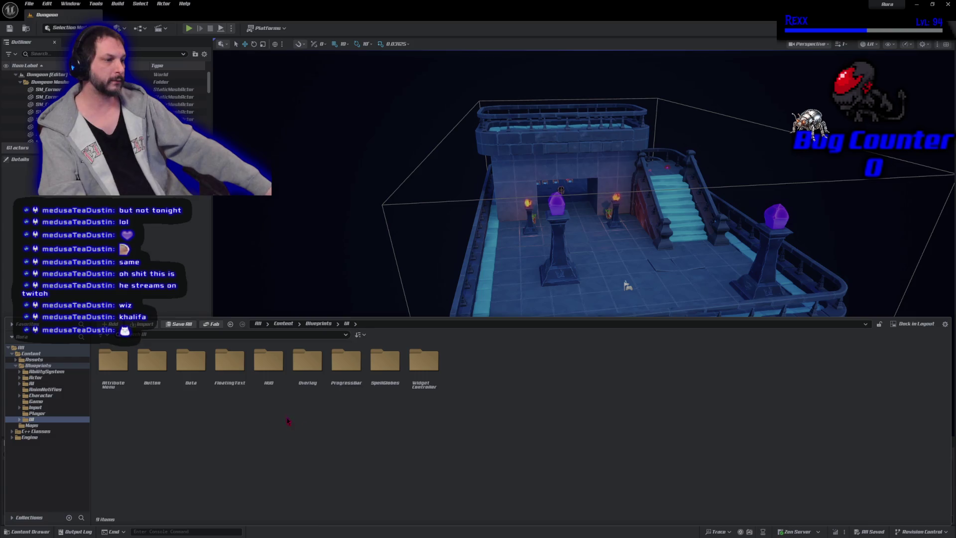
double_click(381, 383)
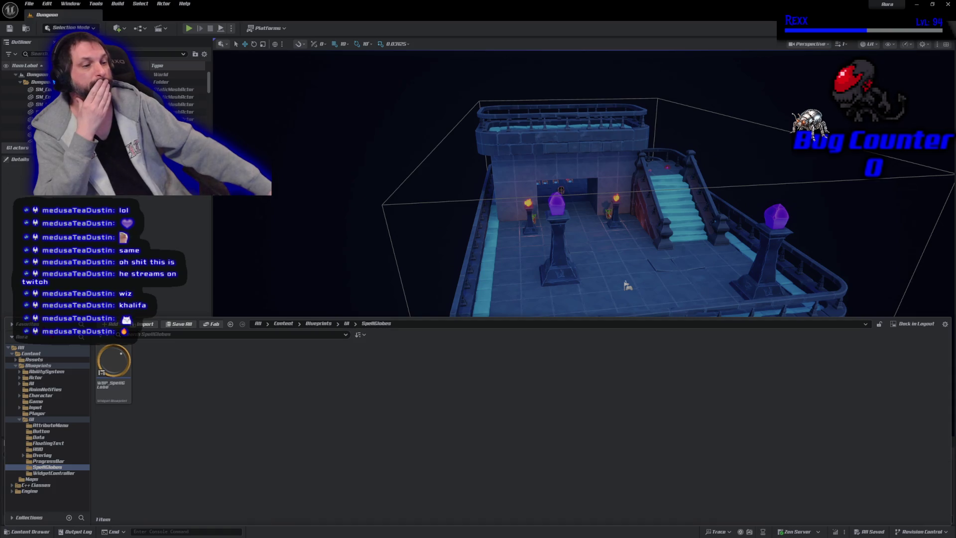
left_click(115, 382)
- Duplicate WBP_SpellGlobe and rename the copy to WBP_ValueGlobe
right_click(114, 383)
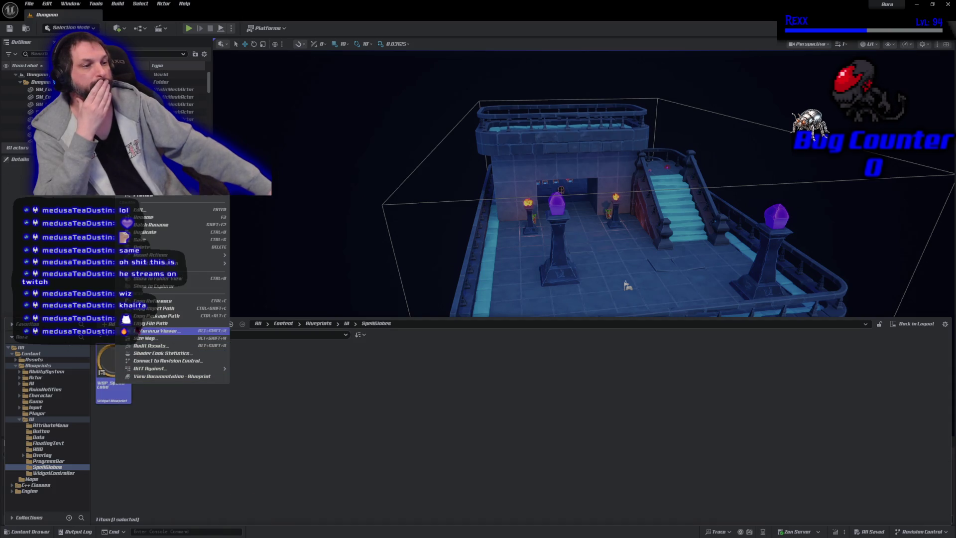
key("Escape")
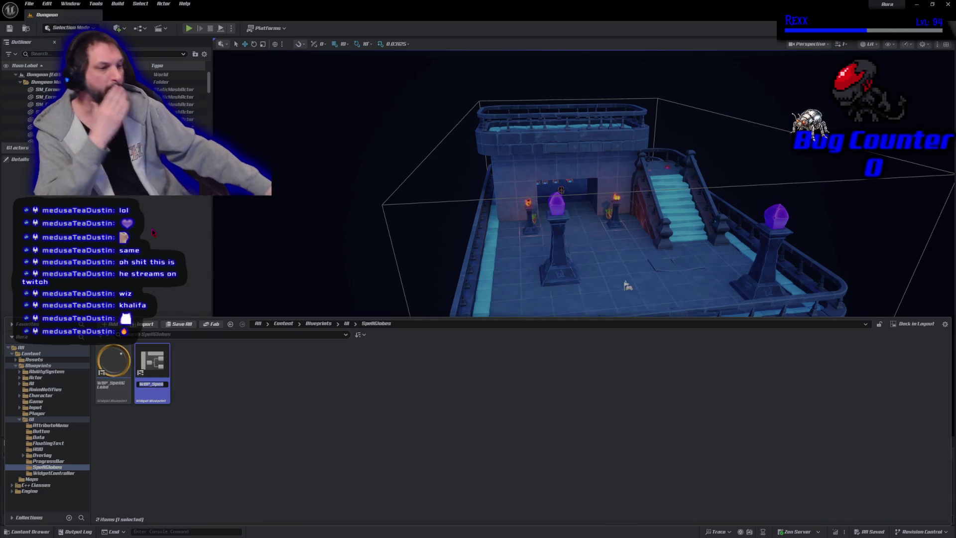
key("End")
key("BackSpace")
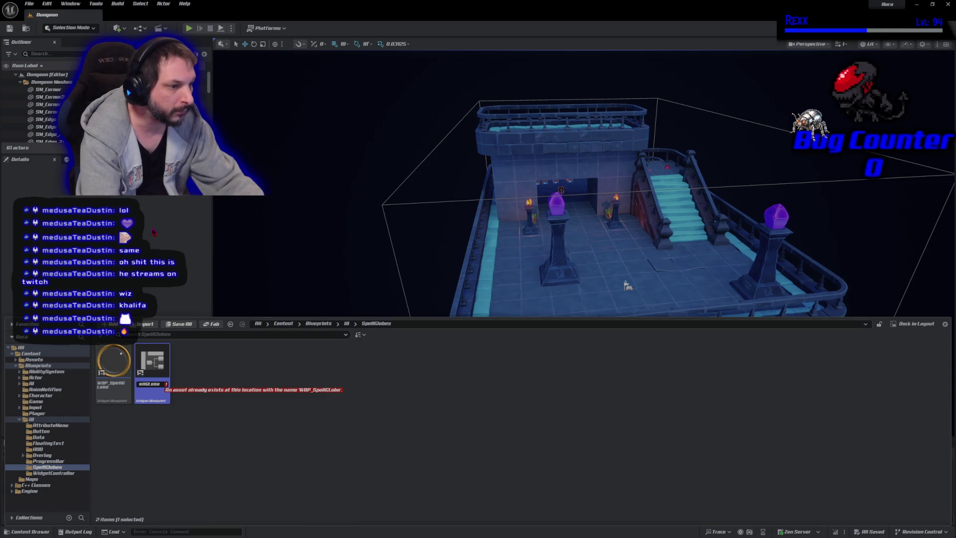
key("Home")
key("Delete")
key("Delete")
key("Delete")
type("BP_Value")
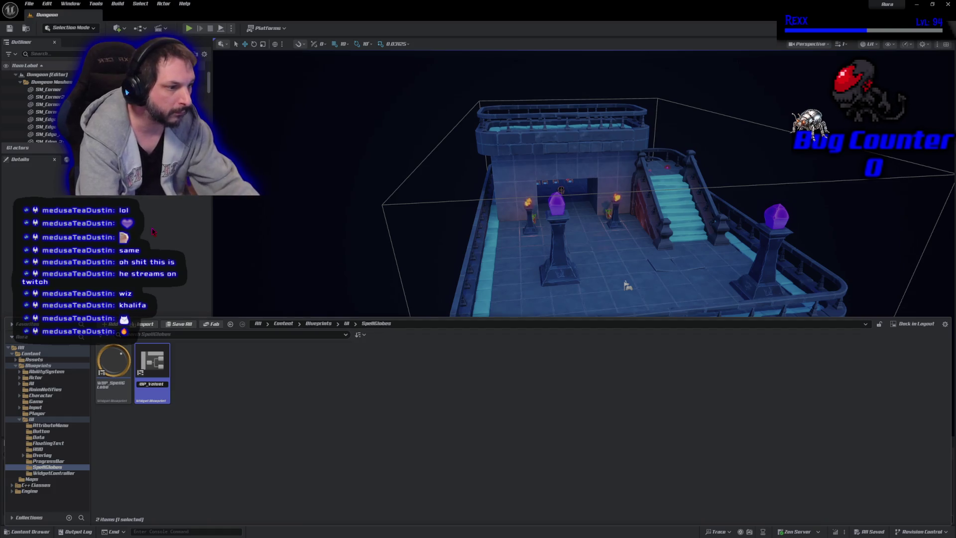
key("Return")
key("Return")
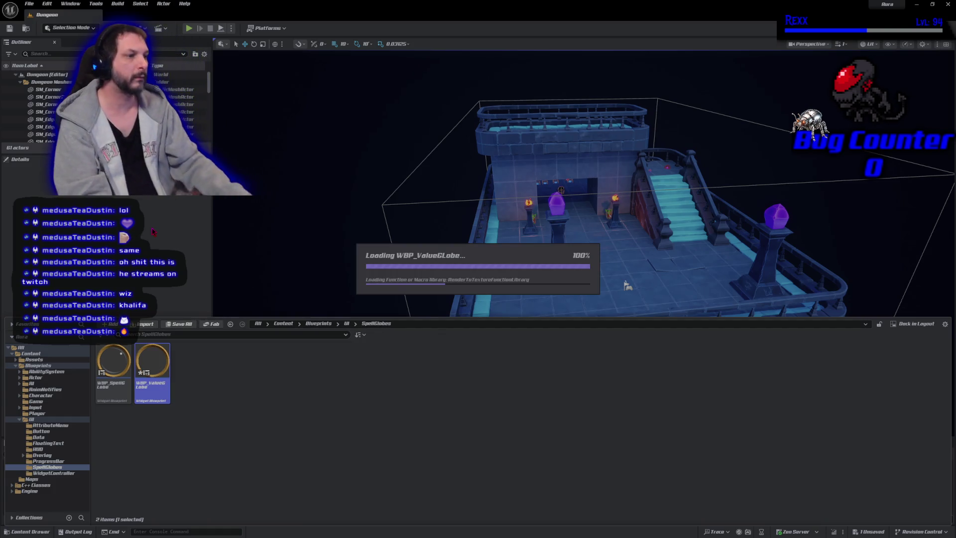
scroll(412, 273, "up", 9)
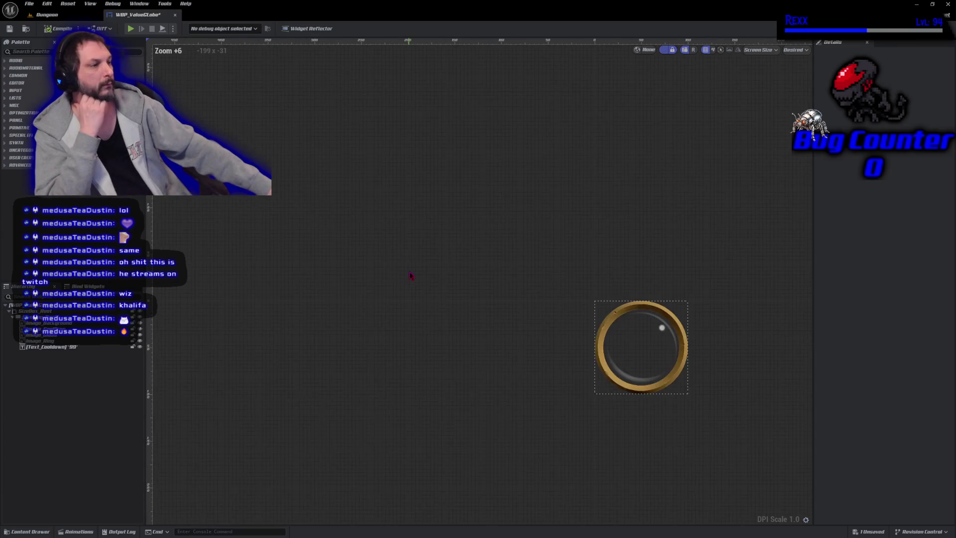
- Open WBP_ValueGlobe's event graph and inspect its construct, ability-info and cooldown node chains
left_click_drag(521, 280, 331, 335)
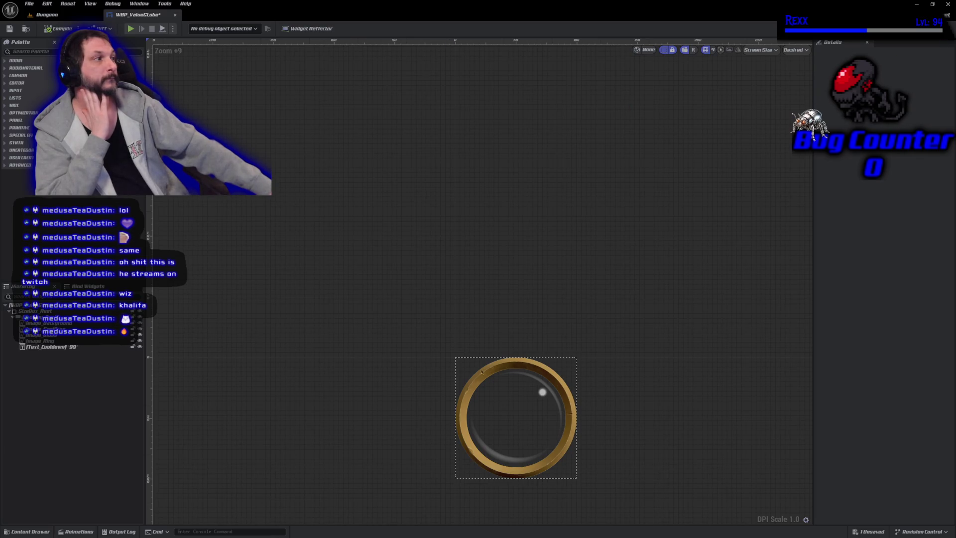
double_click(482, 371)
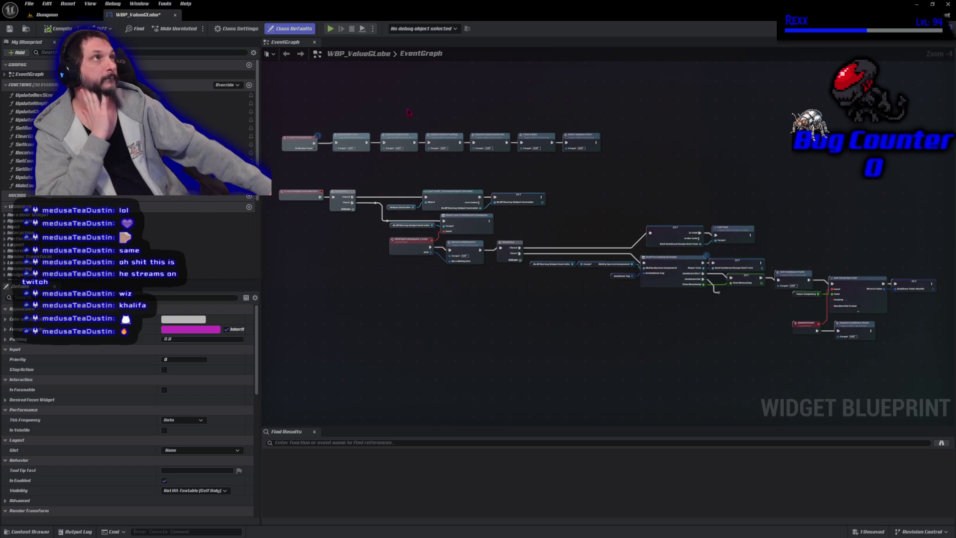
left_click_drag(386, 134, 436, 203)
scroll(435, 203, "up", 4)
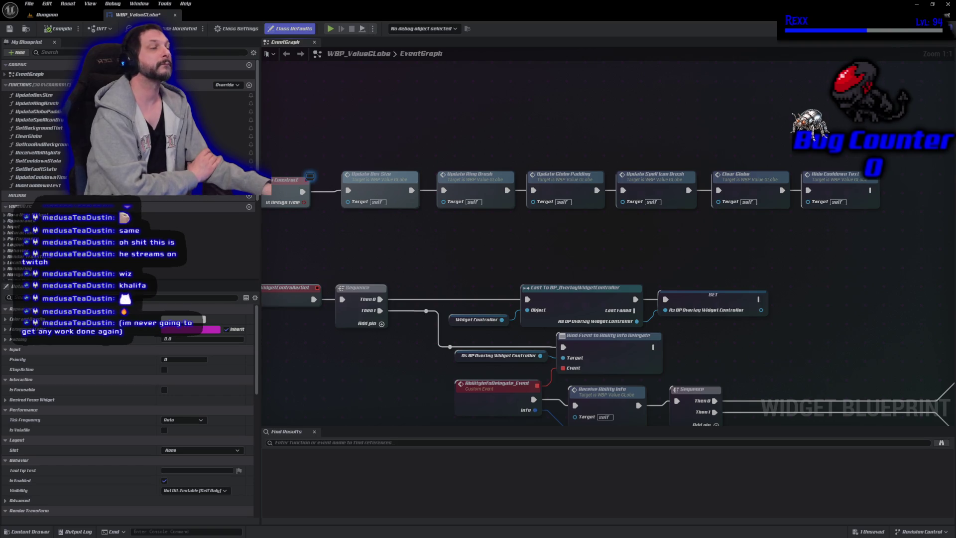
mouse_move(404, 401)
left_mouse_down()
mouse_move(408, 282)
mouse_move(391, 248)
left_mouse_up()
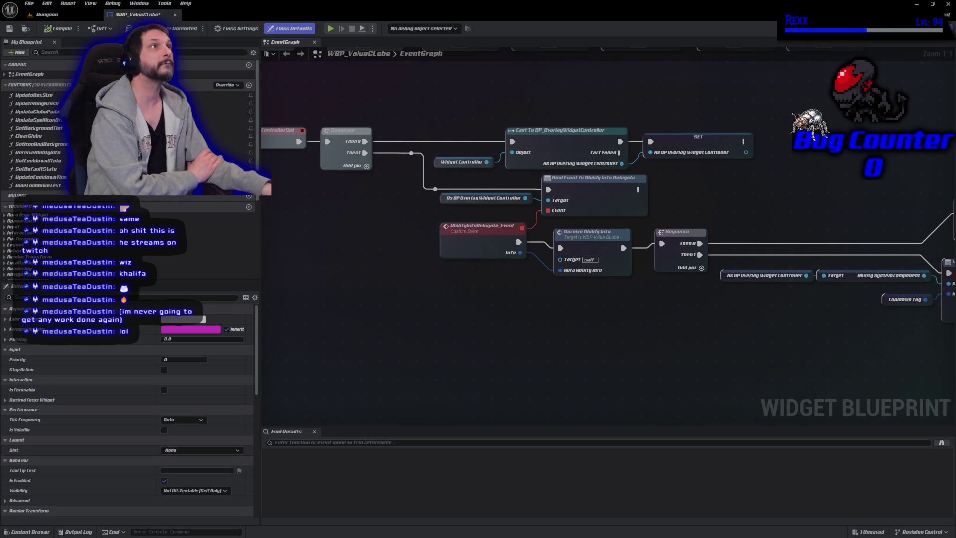
left_click_drag(424, 213, 341, 157)
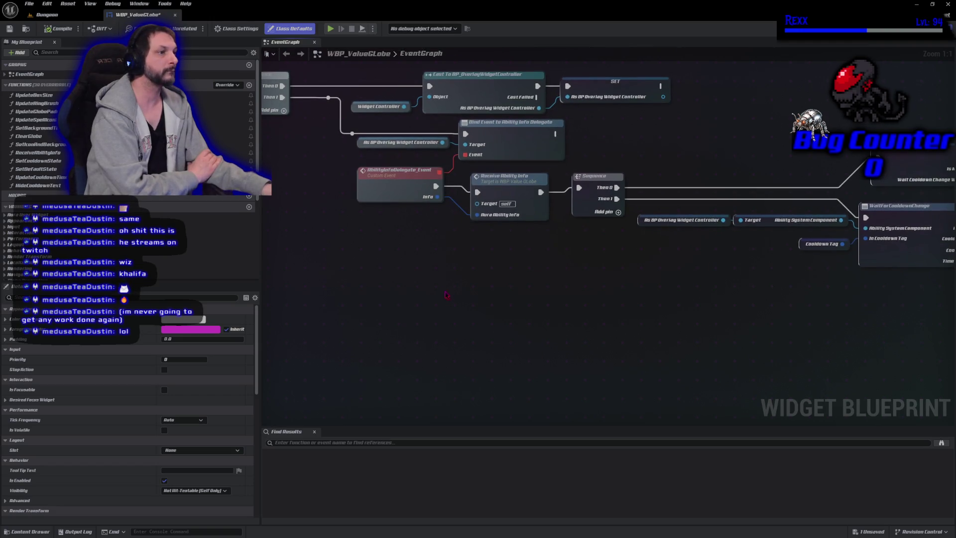
mouse_move(317, 117)
left_mouse_down()
mouse_move(567, 224)
mouse_move(632, 281)
mouse_move(952, 374)
left_mouse_up()
scroll(710, 312, "down", 4)
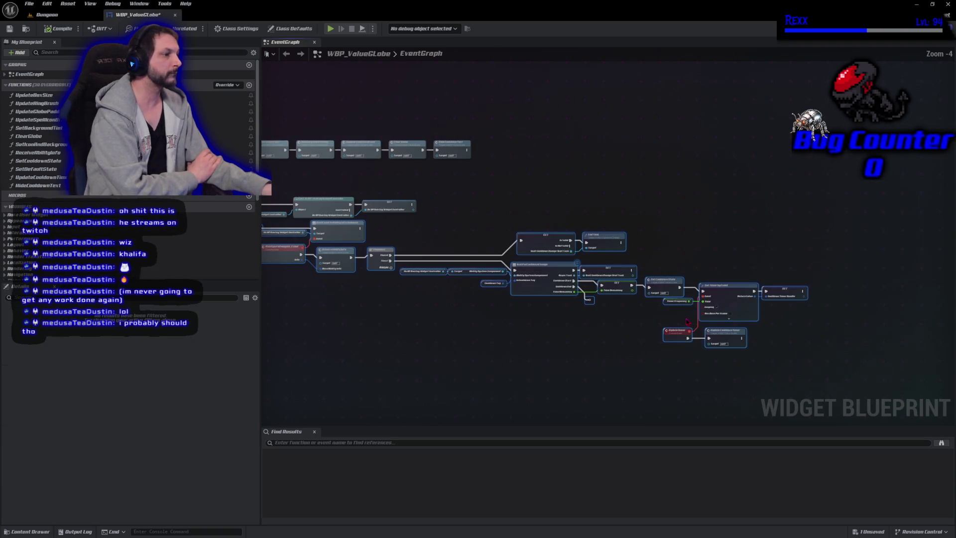
mouse_move(710, 312)
left_mouse_down()
mouse_move(590, 284)
mouse_move(530, 299)
mouse_move(613, 293)
left_mouse_up()
scroll(530, 299, "down", 1)
scroll(530, 299, "up", 1)
- Delete the ability-info and cooldown node chains from the event graph
left_click_drag(462, 199, 447, 257)
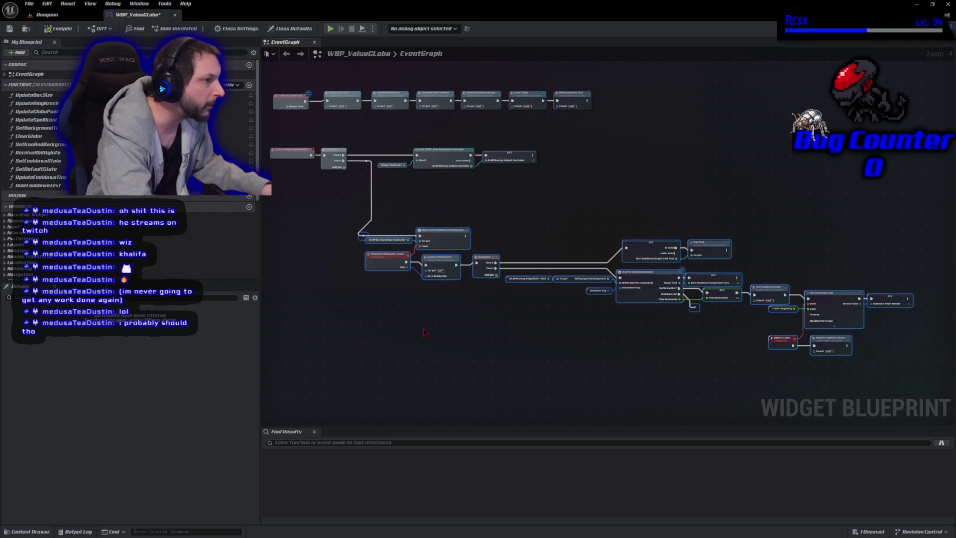
key("ctrl+z")
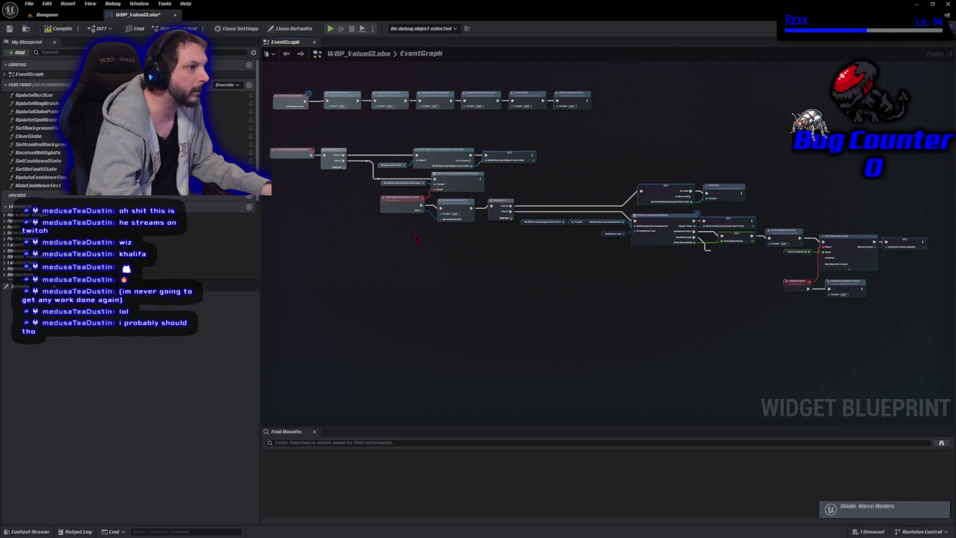
left_click_drag(399, 275, 755, 249)
mouse_move(926, 361)
left_mouse_down()
mouse_move(689, 287)
mouse_move(437, 172)
mouse_move(386, 174)
left_mouse_up()
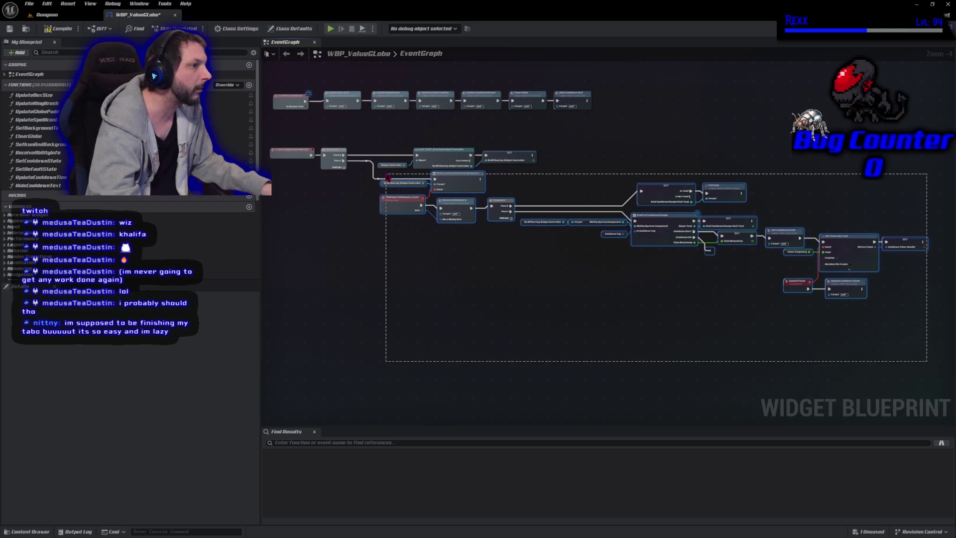
left_click_drag(388, 176, 386, 175)
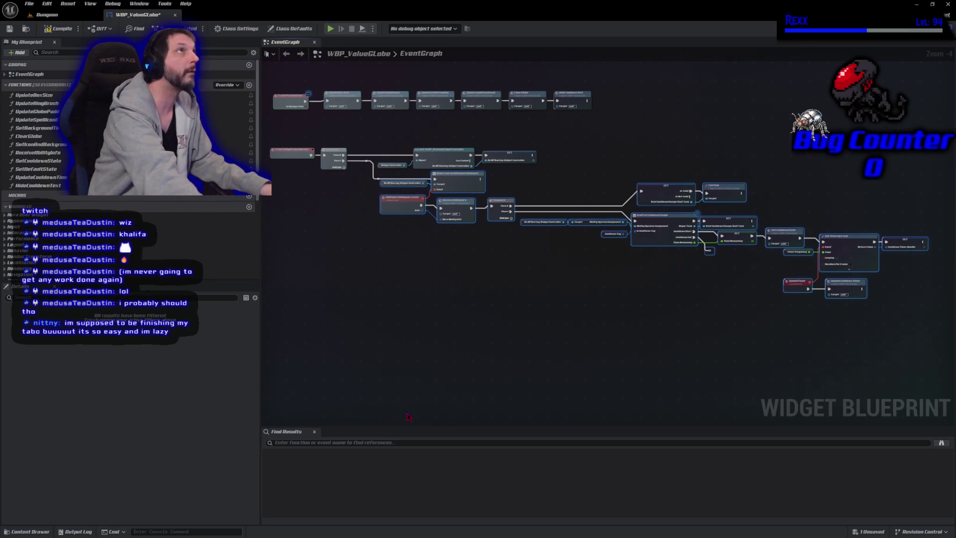
key("Delete")
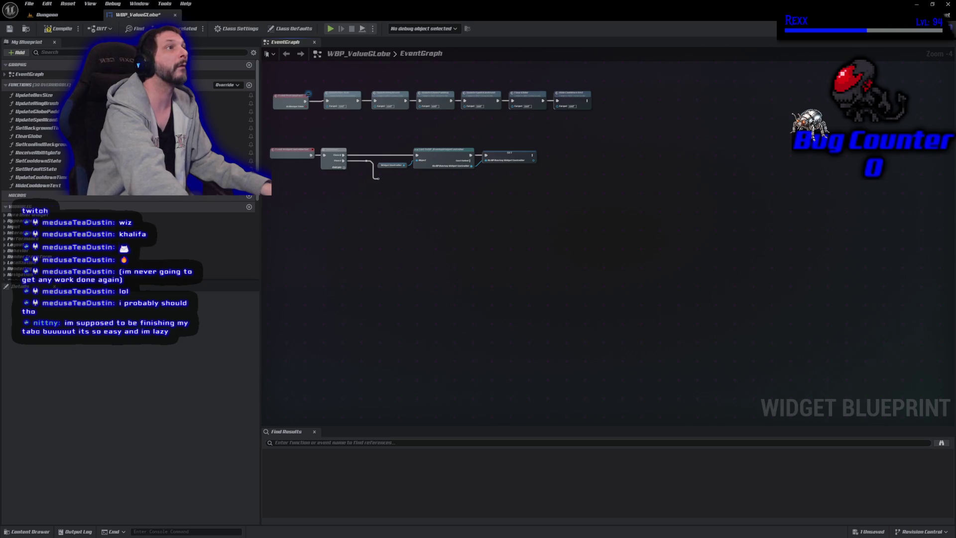
- Frame the remaining construct and controller nodes and save WBP_ValueGlobe
key("Home")
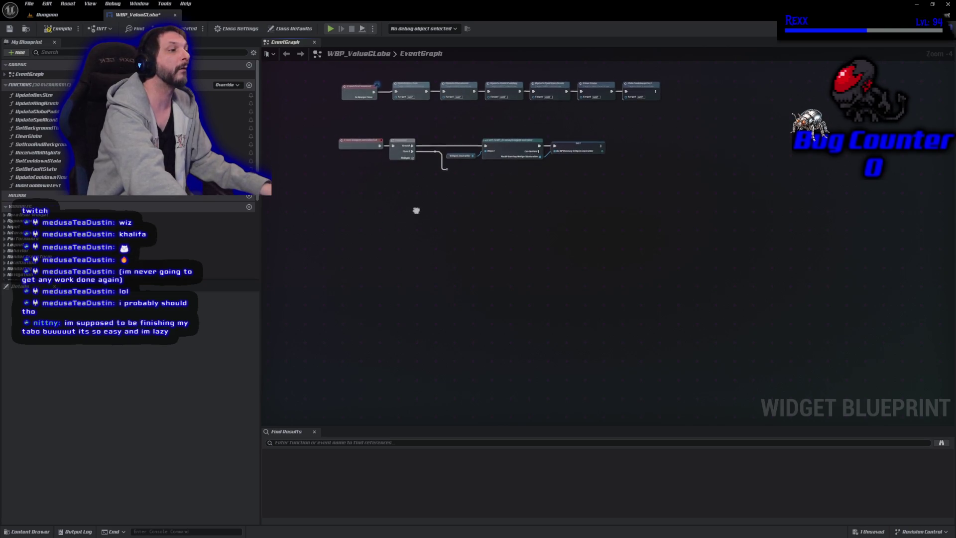
key("ctrl+s")
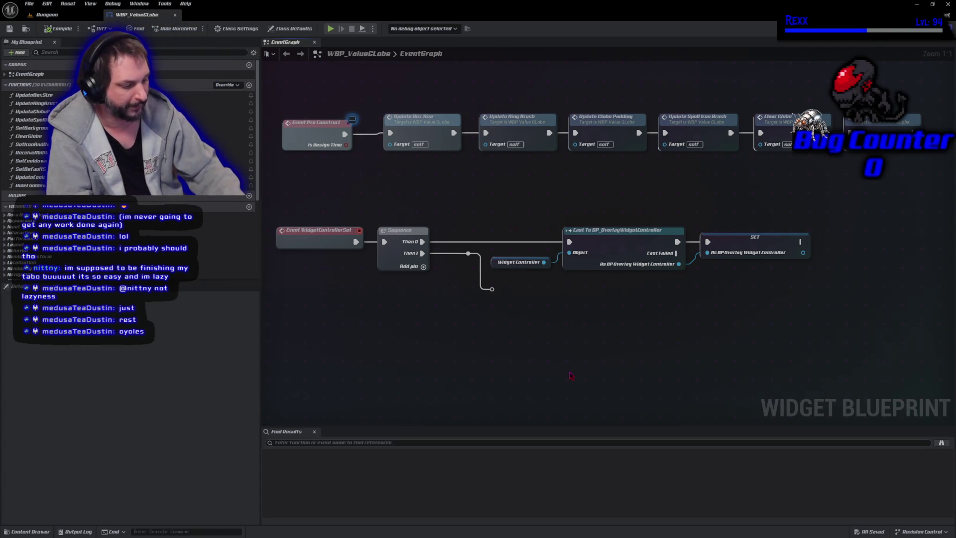
mouse_move(570, 375)
left_mouse_down()
mouse_move(465, 354)
mouse_move(565, 340)
left_mouse_up()
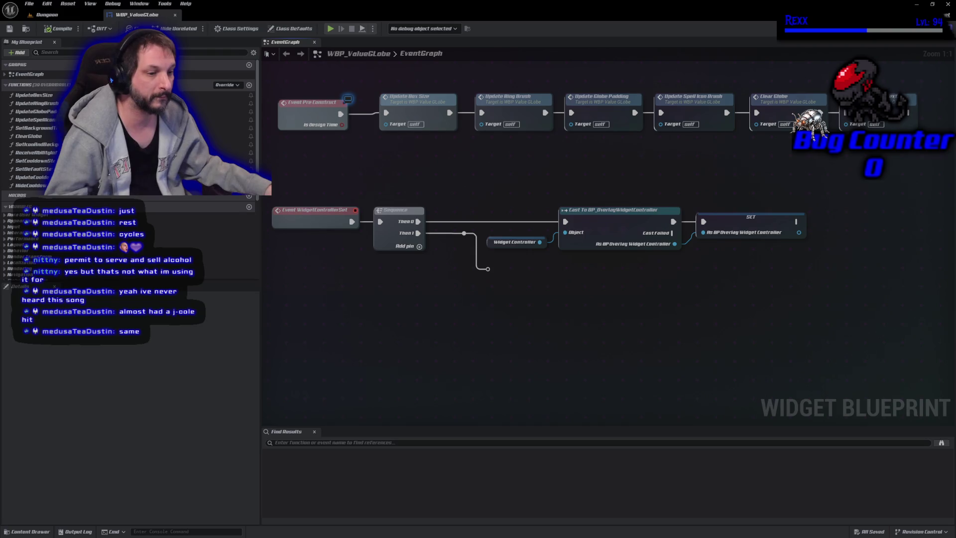
- Return to WBP_ValueGlobe's Designer layout showing the gold ring widget
left_click(899, 28)
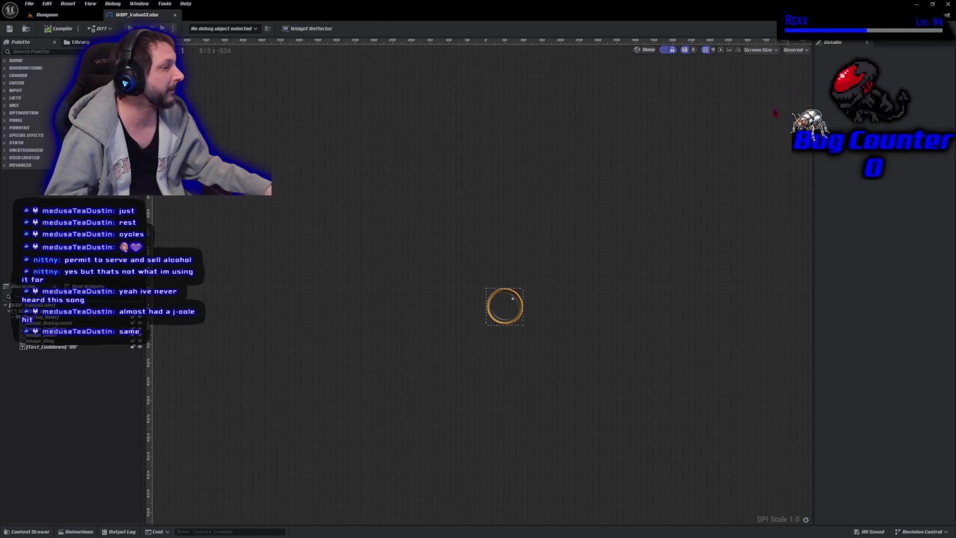
- Delete the Image_SpellIcon widget from the Hierarchy and confirm the removal
mouse_move(450, 399)
left_mouse_down()
mouse_move(442, 424)
mouse_move(434, 405)
mouse_move(424, 489)
left_mouse_up()
scroll(432, 407, "up", 2)
scroll(434, 423, "up", 2)
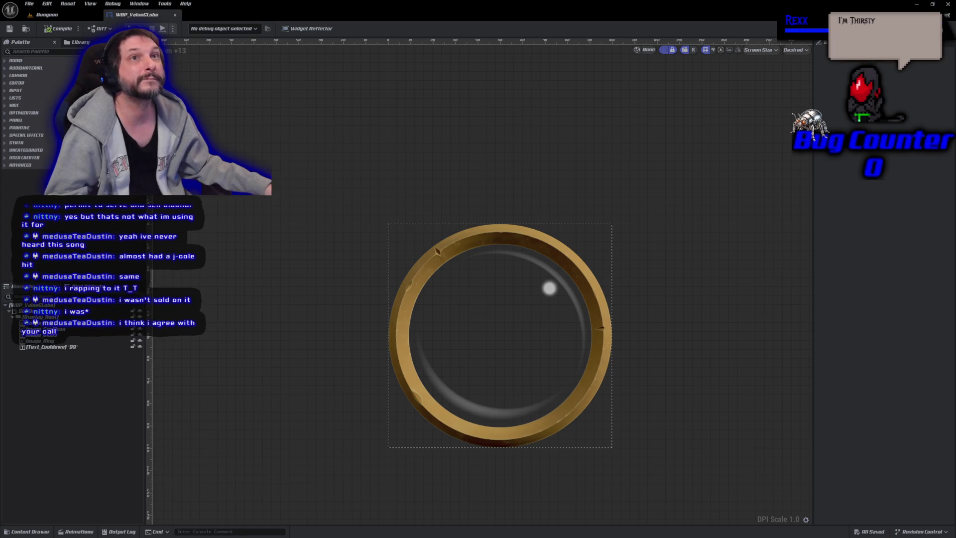
left_click(50, 329)
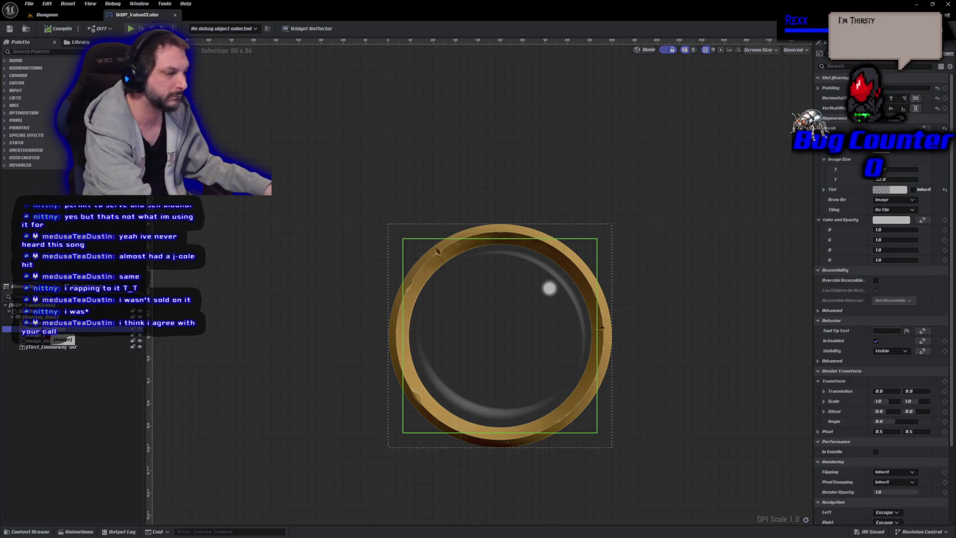
key("Delete")
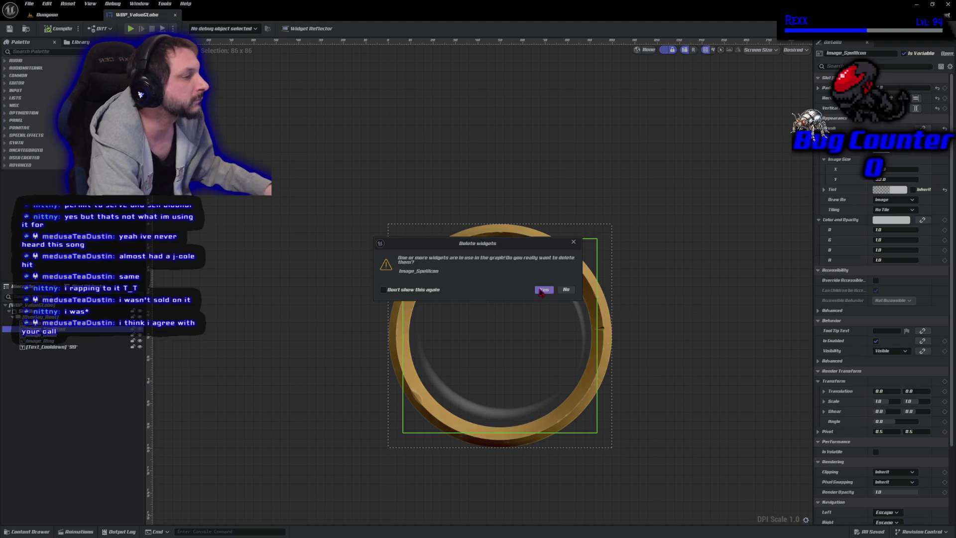
left_click(541, 290)
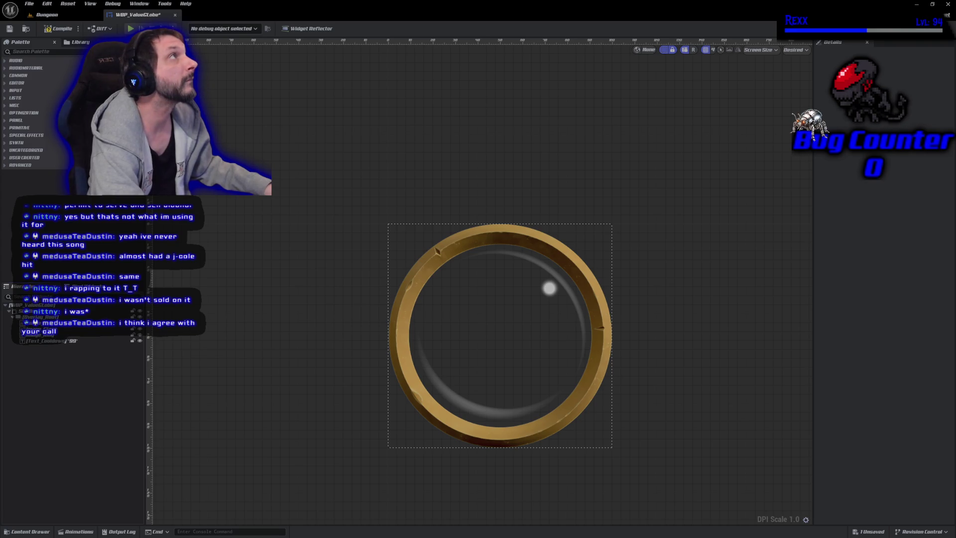
- Set Text_Cooldown's Render Opacity to 1 so 99 shows, then compile from the Graph view
left_click(46, 342)
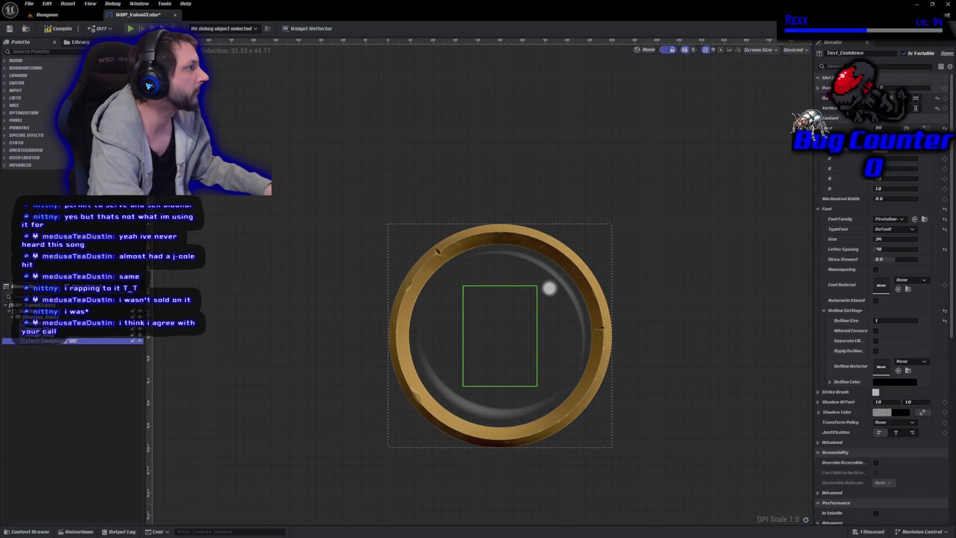
left_click(829, 66)
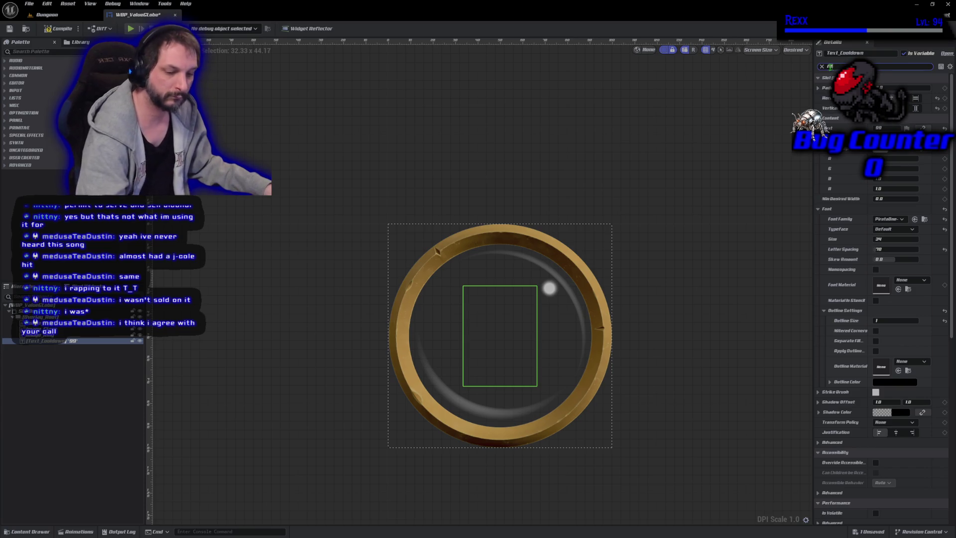
type("ree")
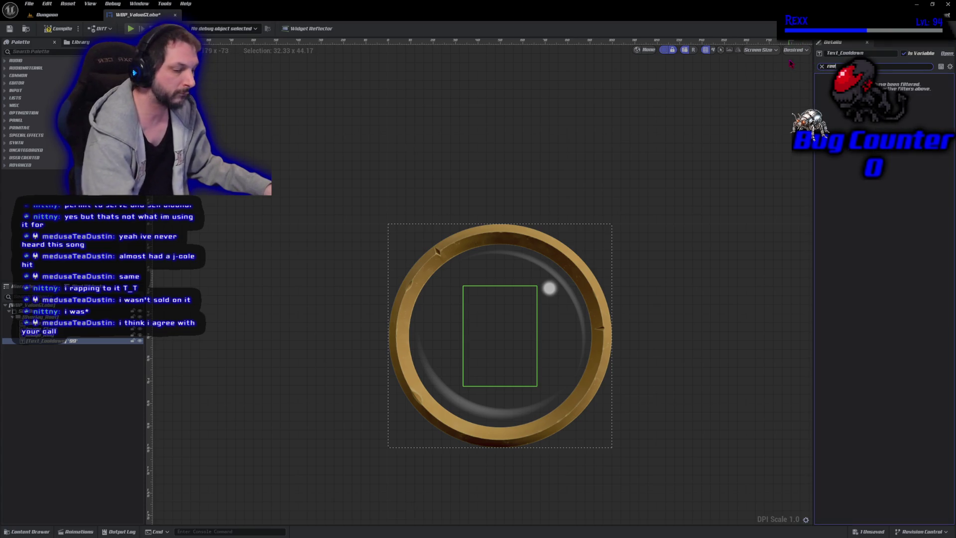
key("BackSpace")
type("nd")
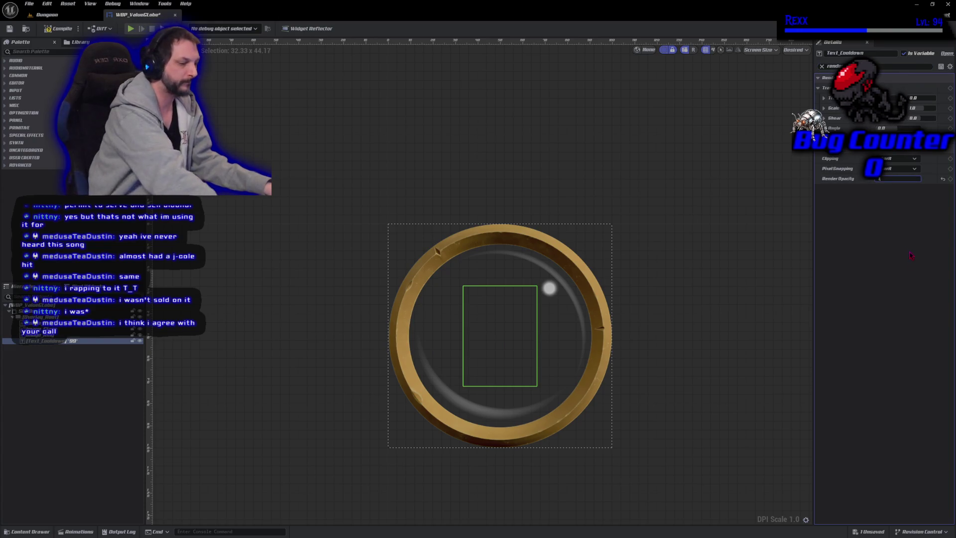
type("1")
key("Return")
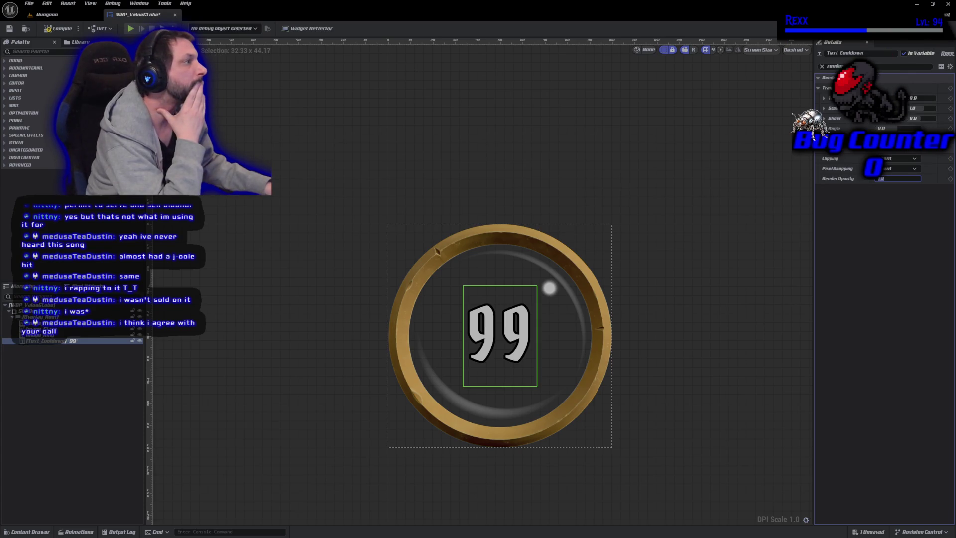
left_click(935, 28)
left_click(57, 28)
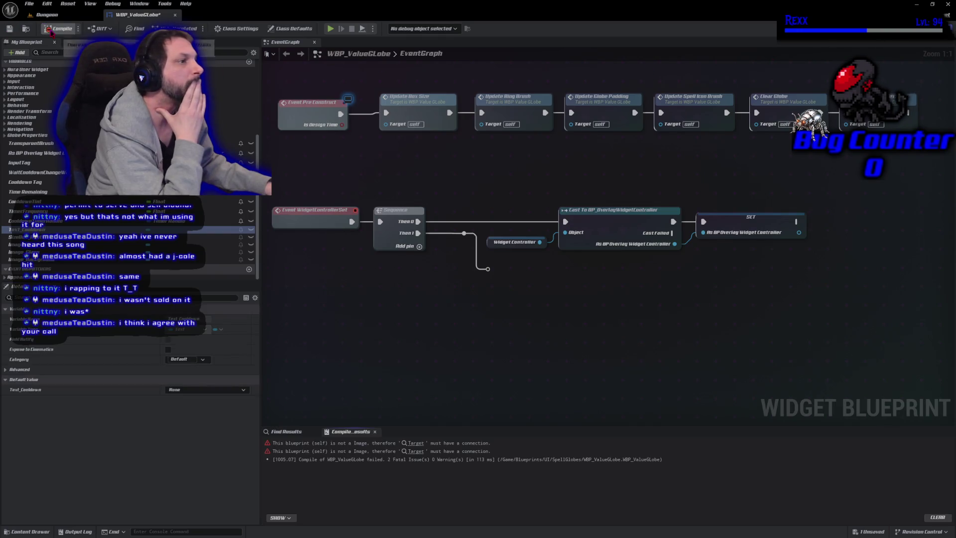
- Delete the Hide Cooldown Text call and inspect the Update Spell Icon Brush function
scroll(530, 172, "down", 5)
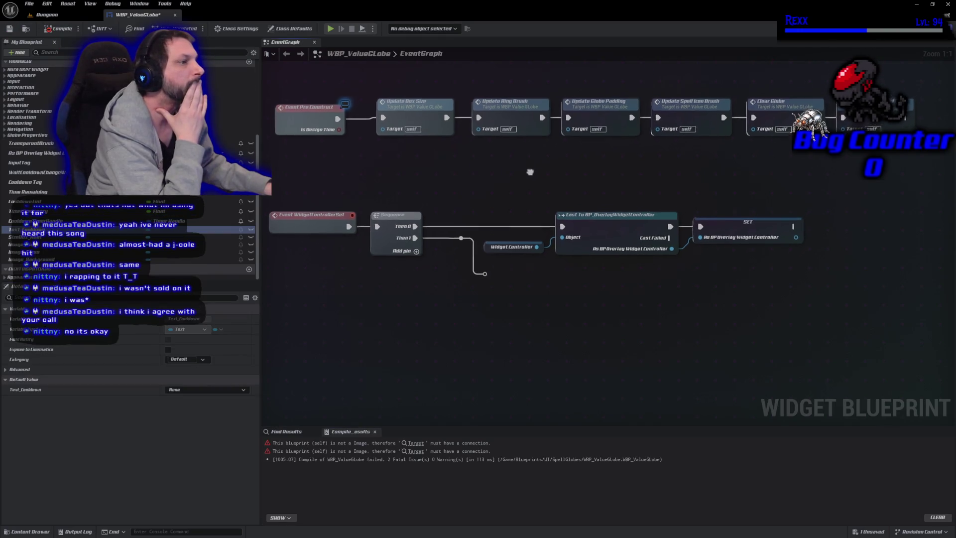
scroll(495, 195, "up", 3)
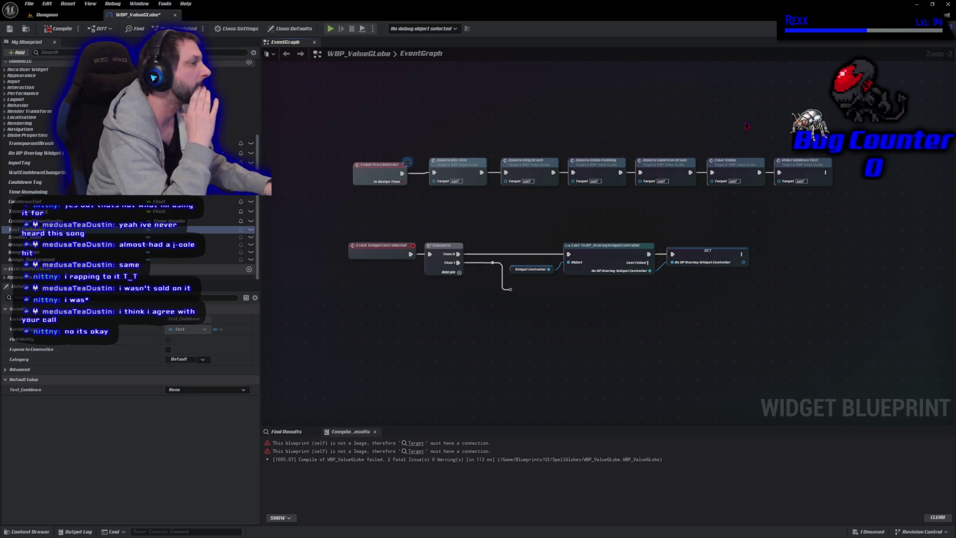
left_click(802, 169)
key("Delete")
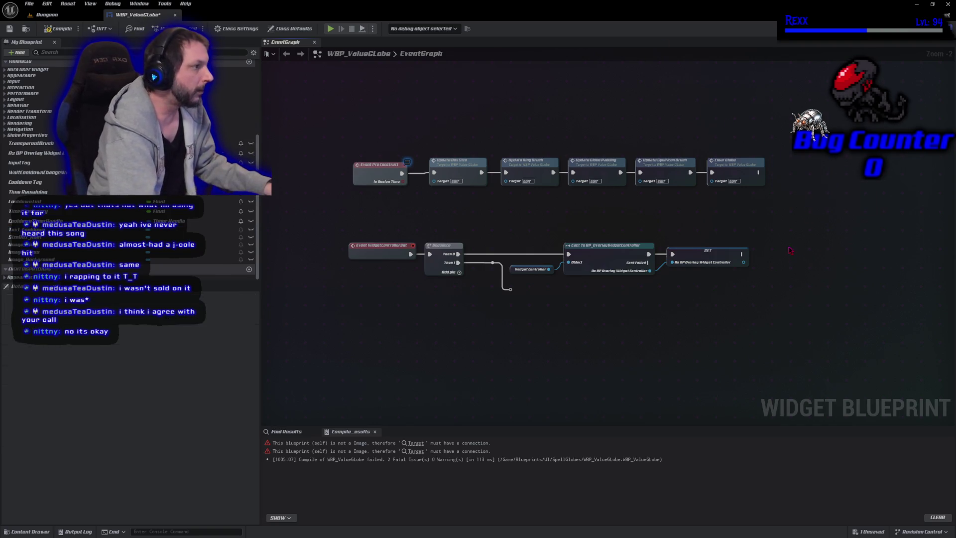
left_click(659, 167)
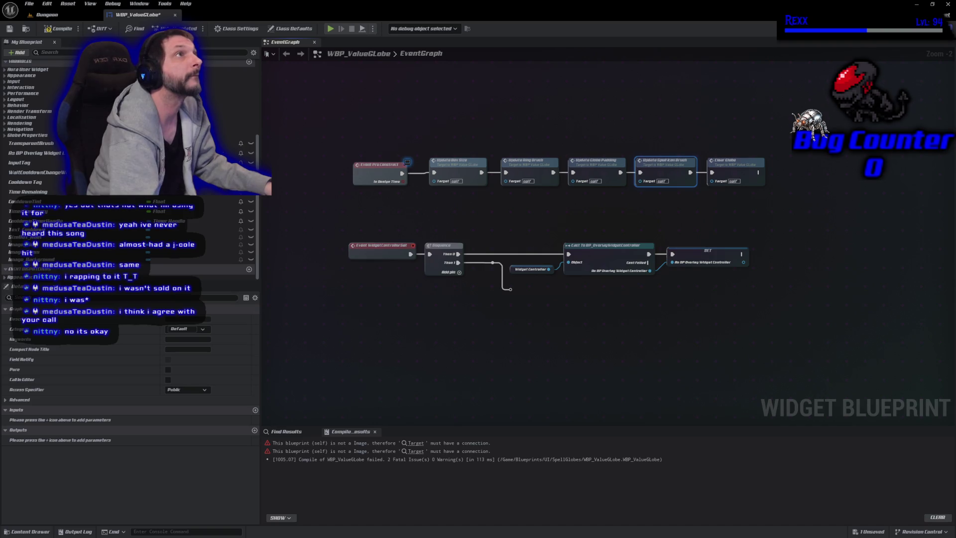
double_click(671, 168)
key("alt+Left")
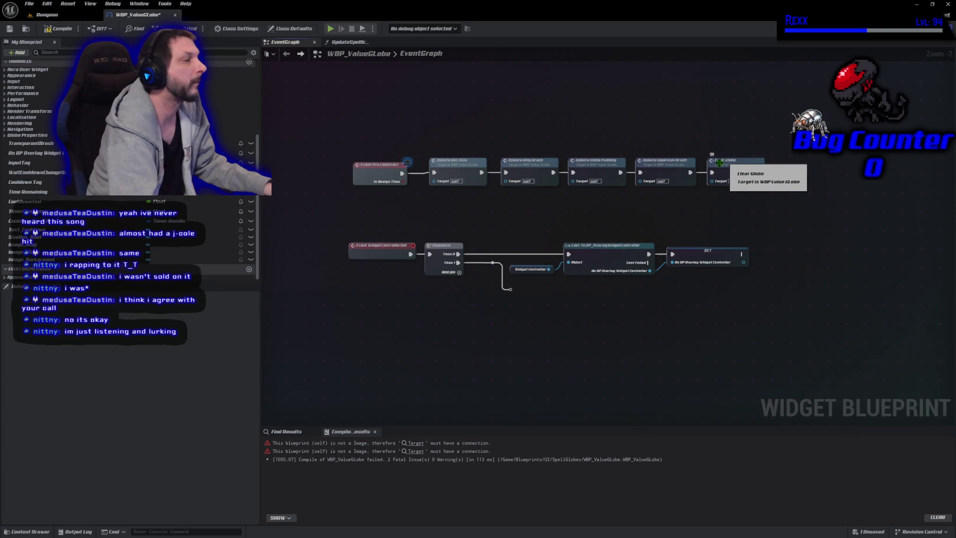
- Inspect the ClearGlobe function, then delete the Clear Globe call from Pre Construct
double_click(742, 162)
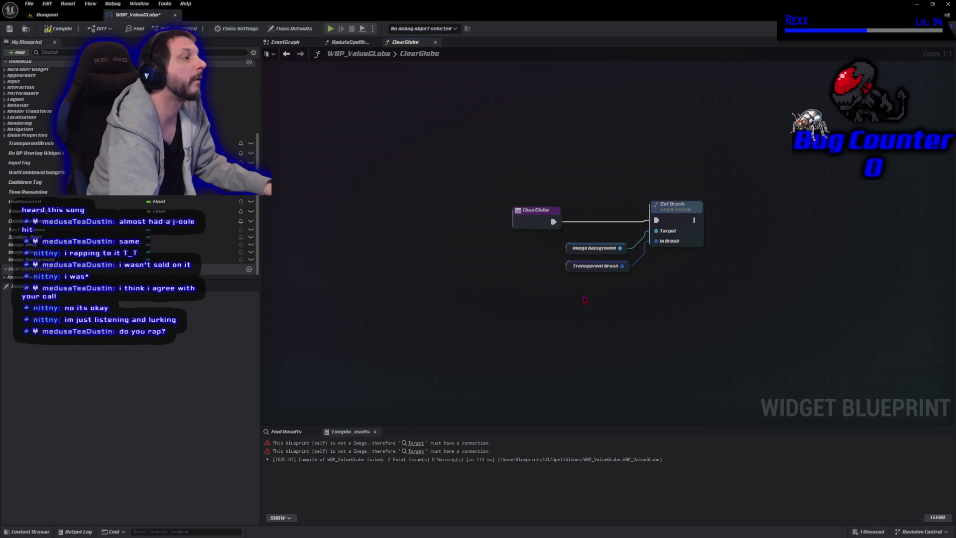
key("alt+Left")
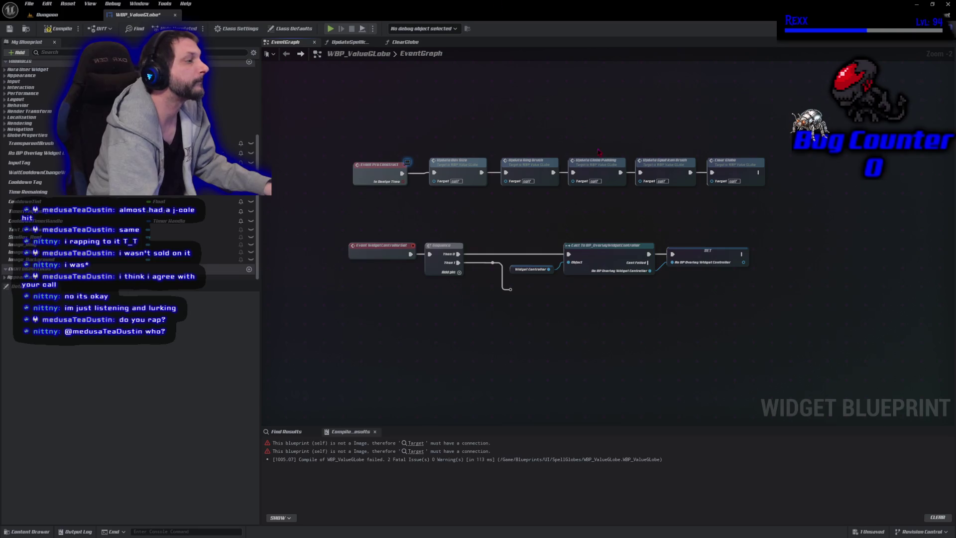
left_click(729, 166)
key("Delete")
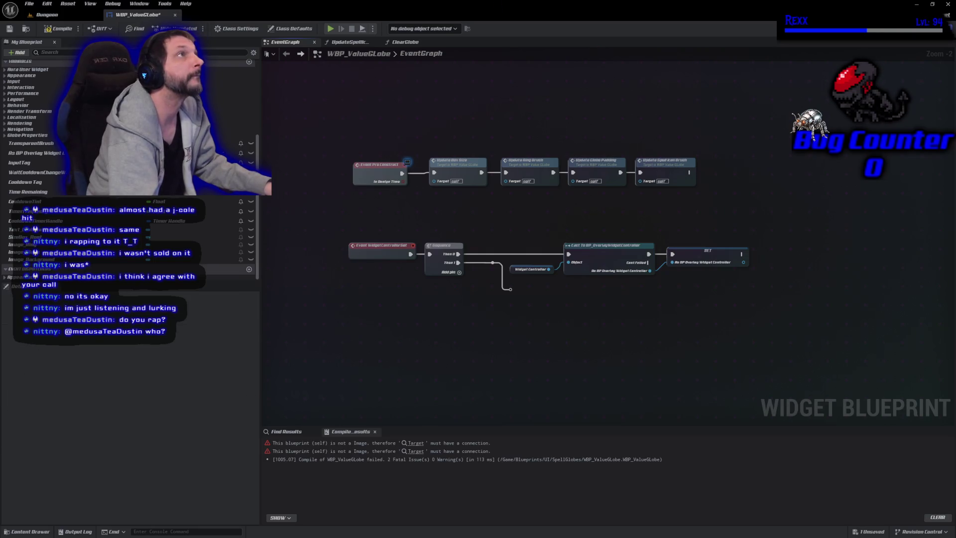
- Delete the Update Spell Icon Brush call and its function
left_click(647, 168)
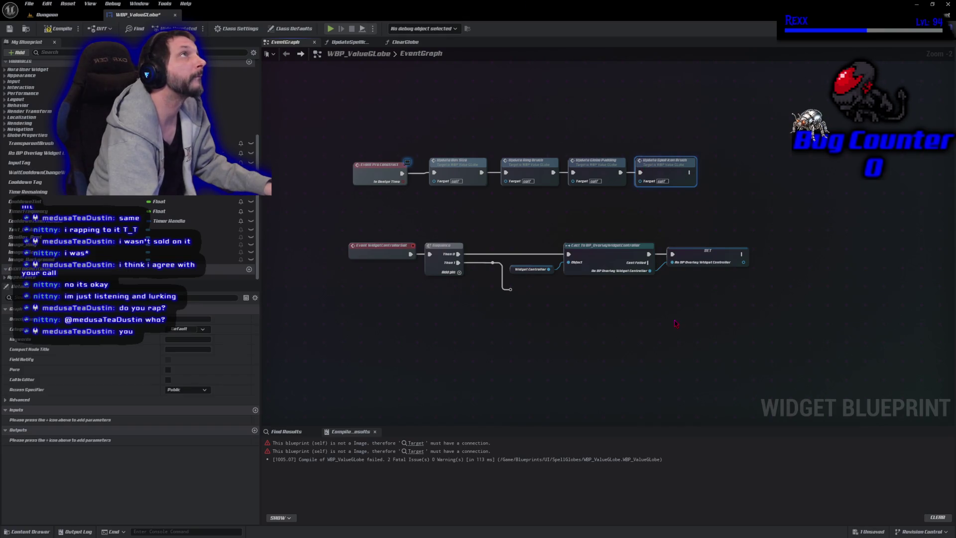
key("Delete")
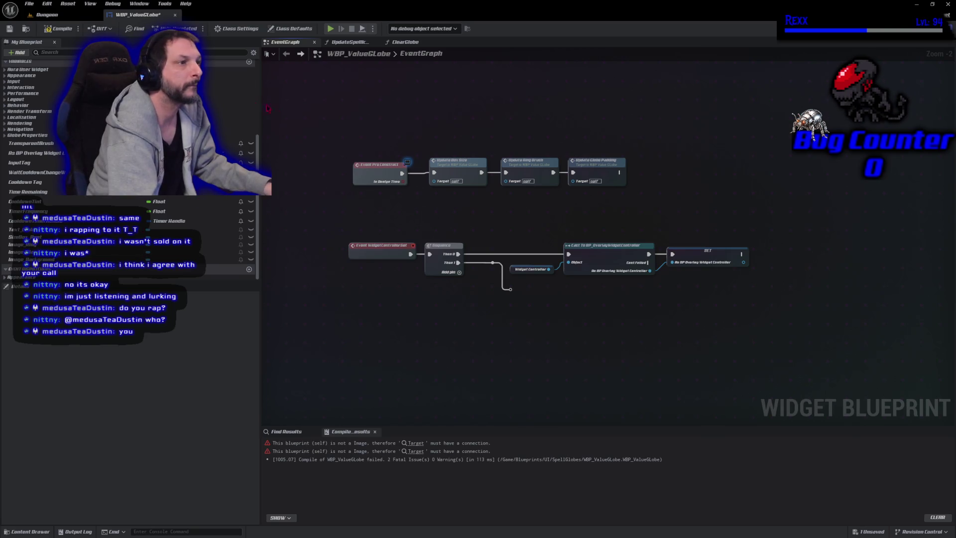
scroll(129, 150, "up", 3)
scroll(130, 124, "up", 4)
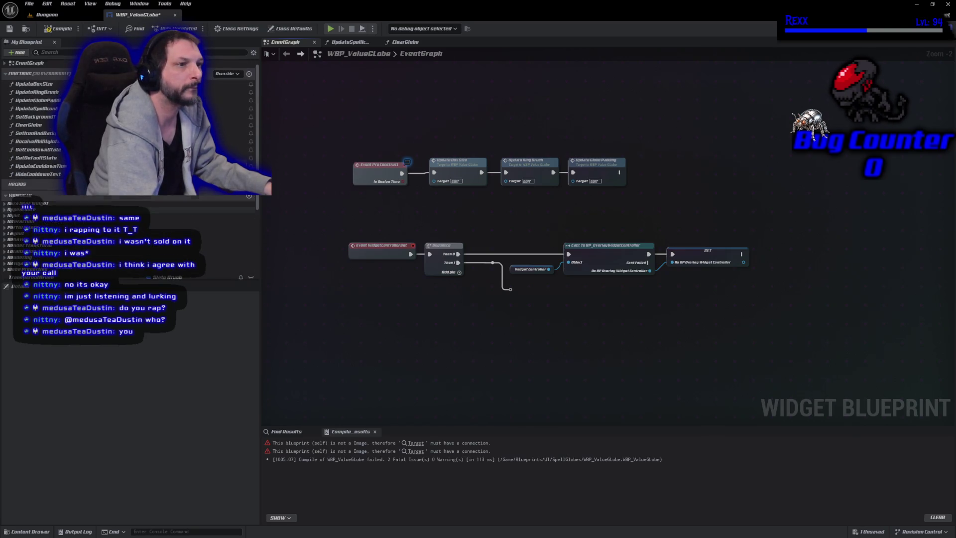
key("Delete")
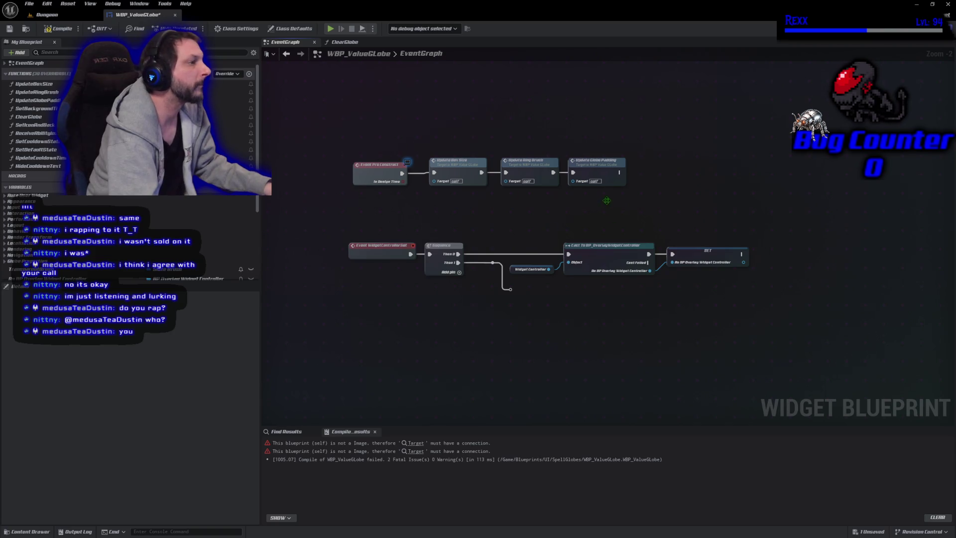
- Rearrange the Slot as Overlay Slot and Set Padding nodes in UpdateGlobePadding, then recompile
double_click(596, 164)
mouse_move(689, 301)
left_mouse_down()
mouse_move(418, 311)
mouse_move(536, 335)
left_mouse_up()
left_click(587, 224)
left_click_drag(587, 224, 539, 260)
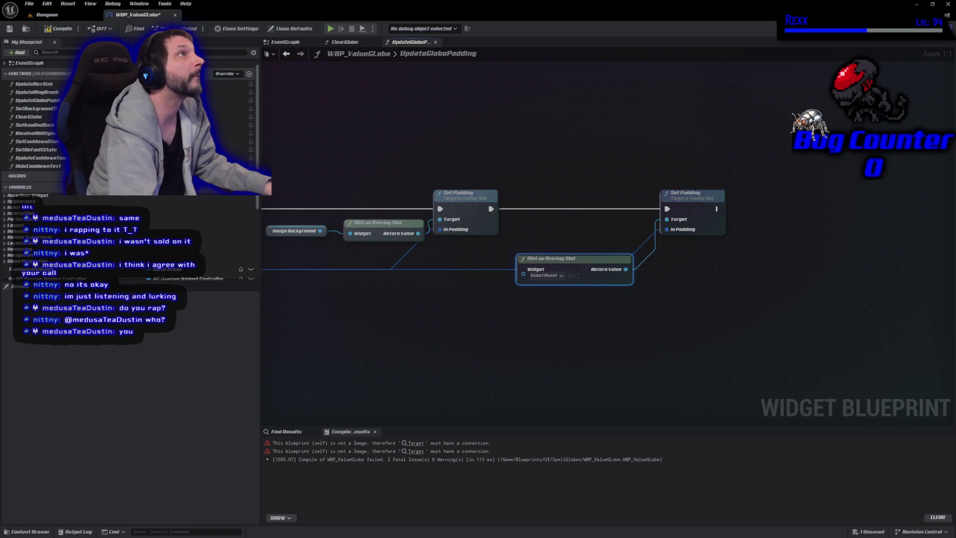
mouse_move(559, 137)
left_mouse_down()
mouse_move(619, 213)
mouse_move(727, 318)
left_mouse_up()
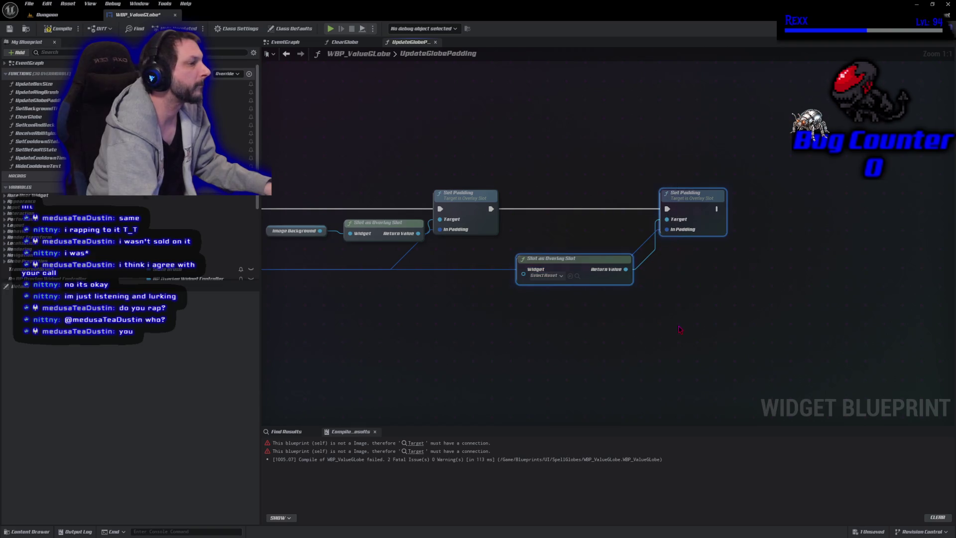
key("ctrl+z")
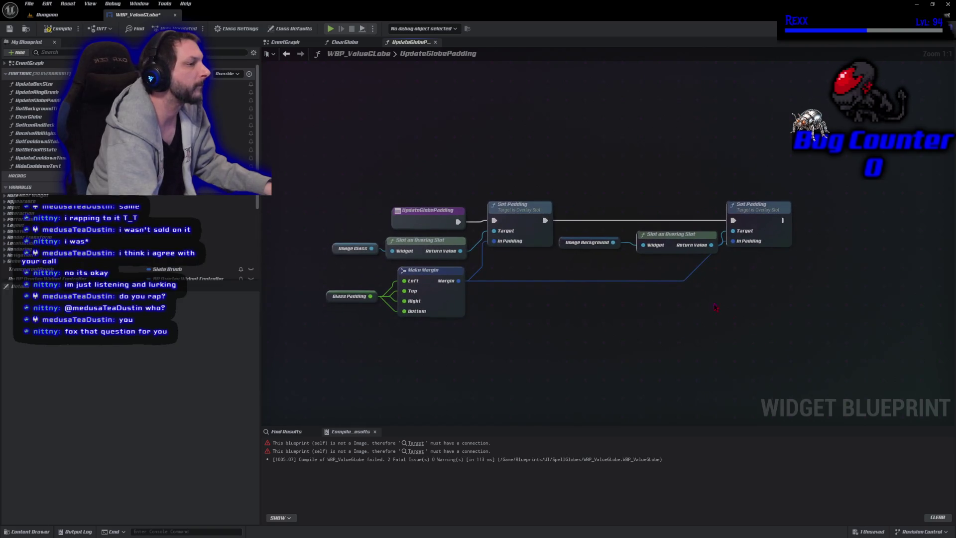
left_click(57, 28)
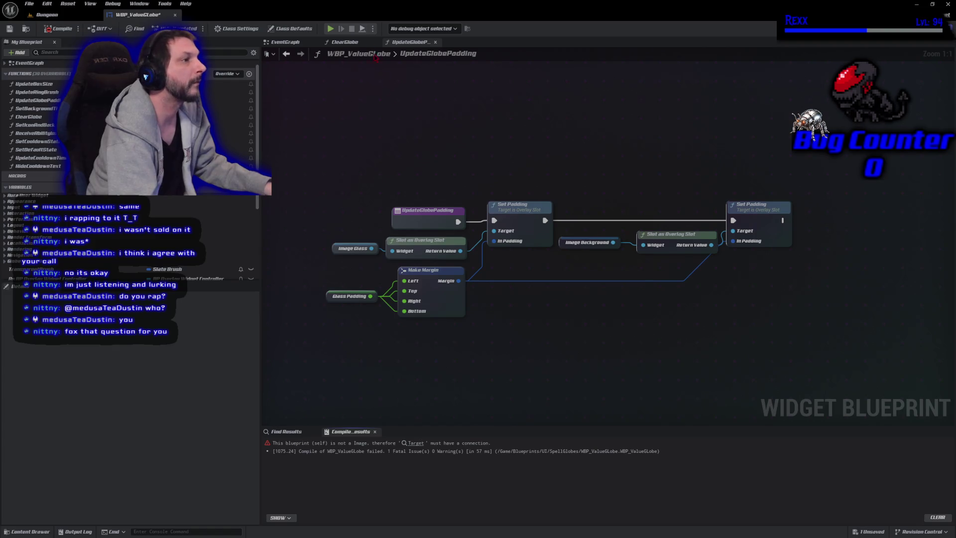
left_click(291, 42)
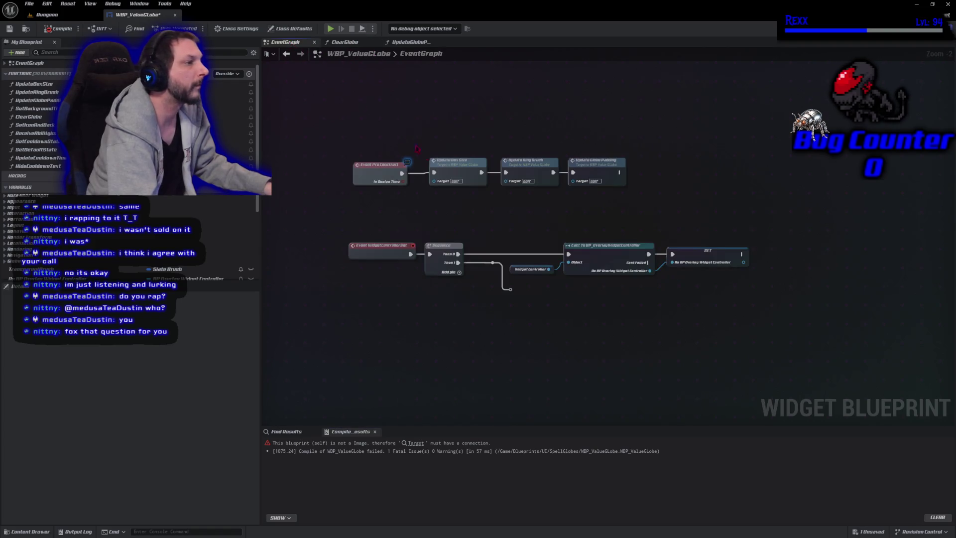
- Browse the Update Ring Brush, UpdateBoxSize, ClearGlobe and UpdateGlobePadding function graphs
double_click(523, 172)
key("alt+Left")
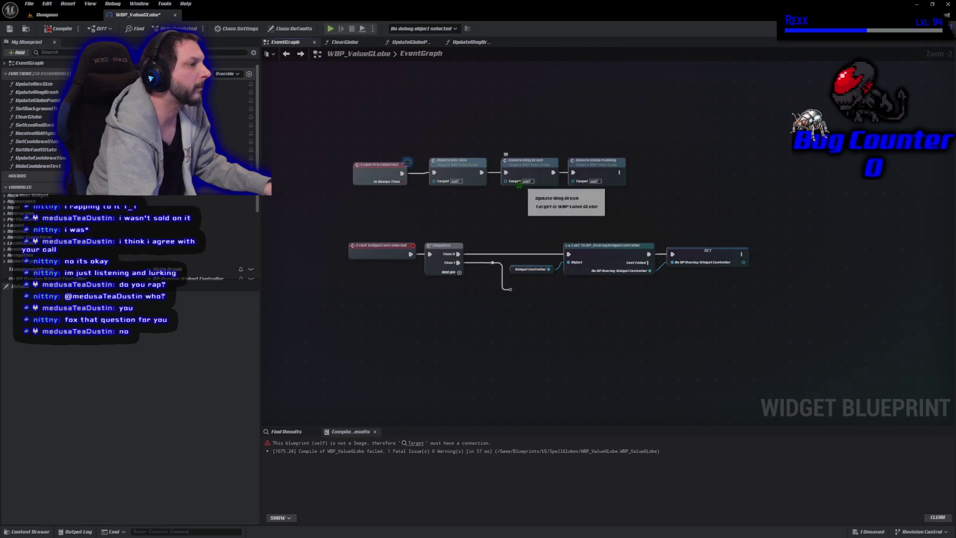
double_click(445, 166)
key("alt+Left")
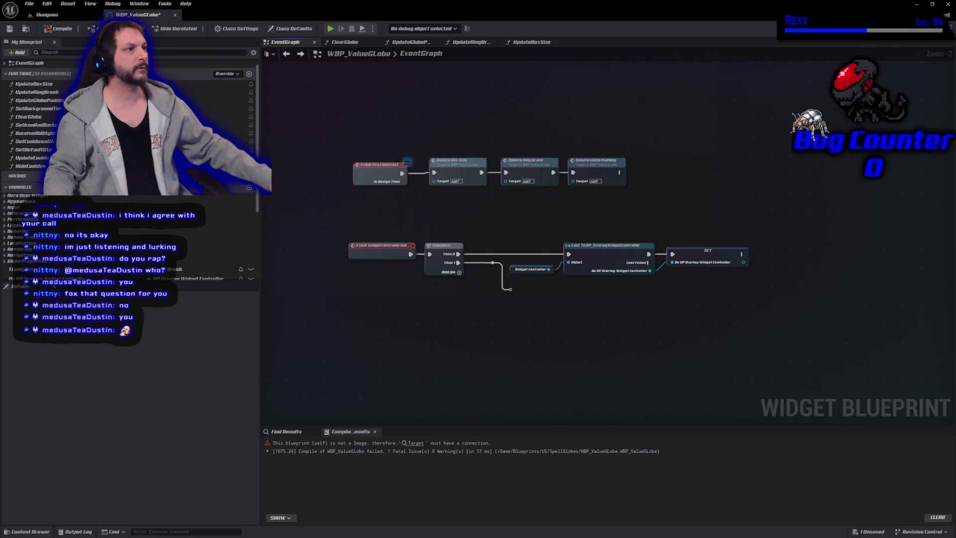
left_click(344, 41)
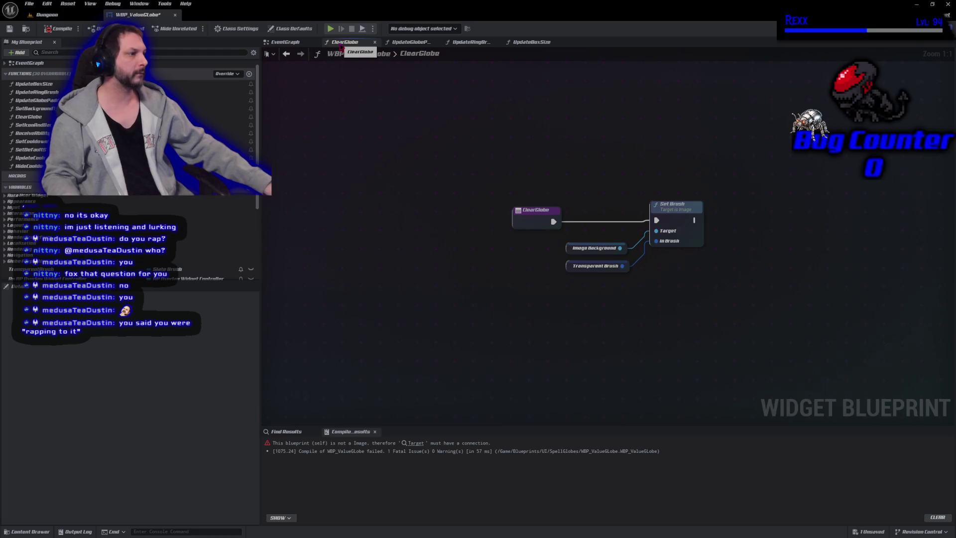
left_click(409, 42)
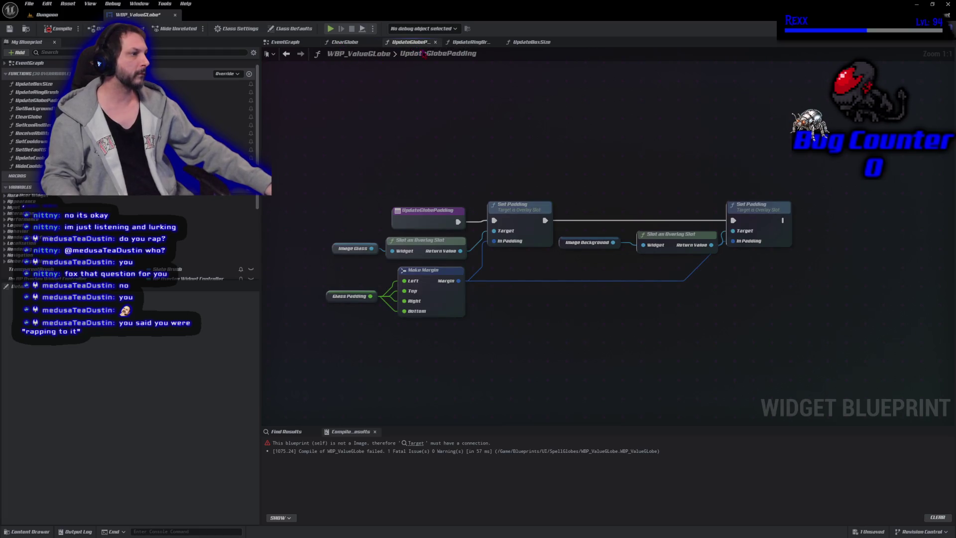
- Recompile and jump to the failing Set Brush node in SetIconAndBackground
left_click(471, 42)
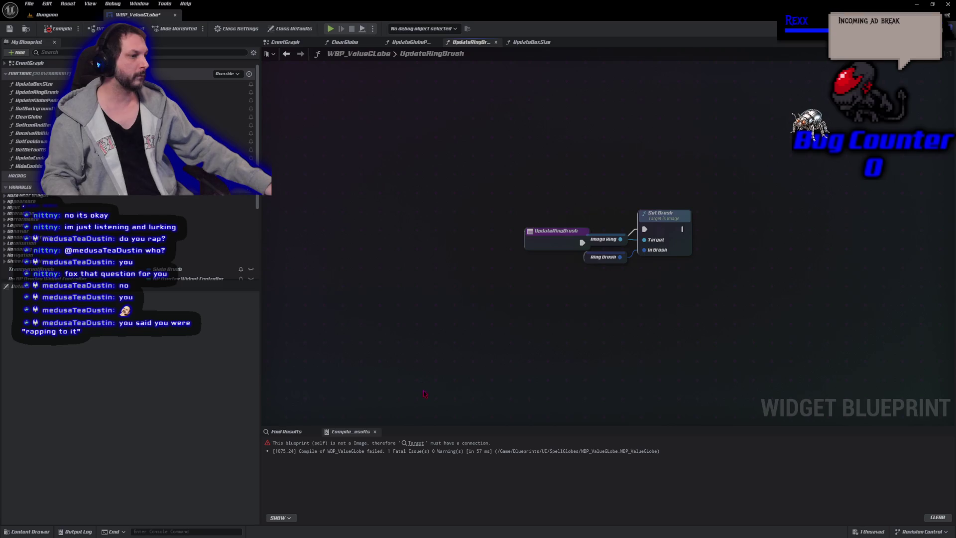
key("F7")
left_click(421, 443)
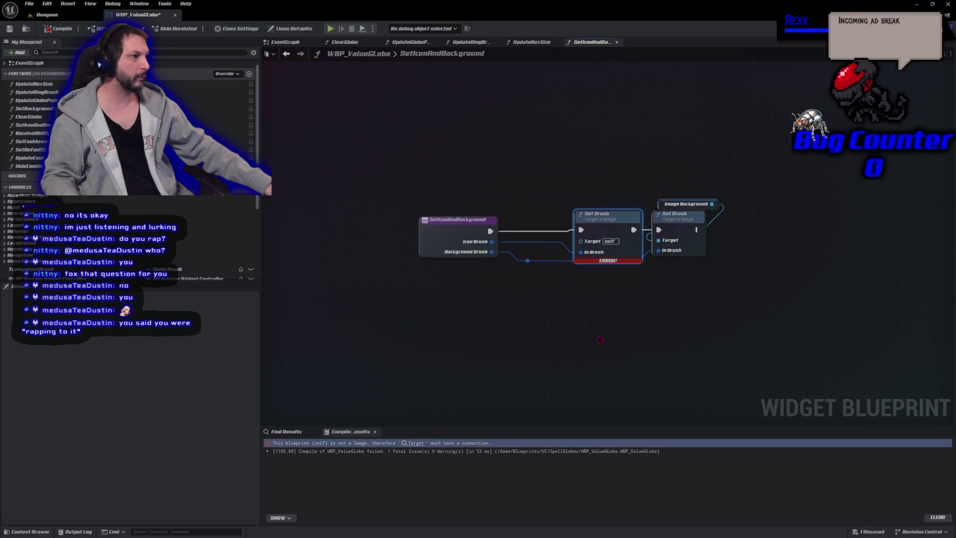
- Delete the erroring Set Brush node in SetIconAndBackground, recompile and save
left_click(607, 215)
key("Delete")
key("F7")
key("ctrl+s")
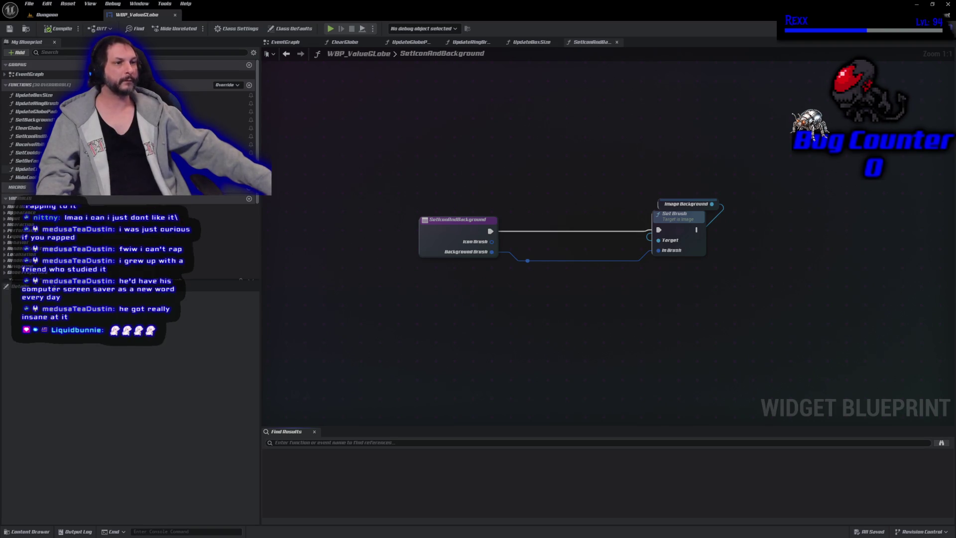
scroll(129, 124, "down", 1)
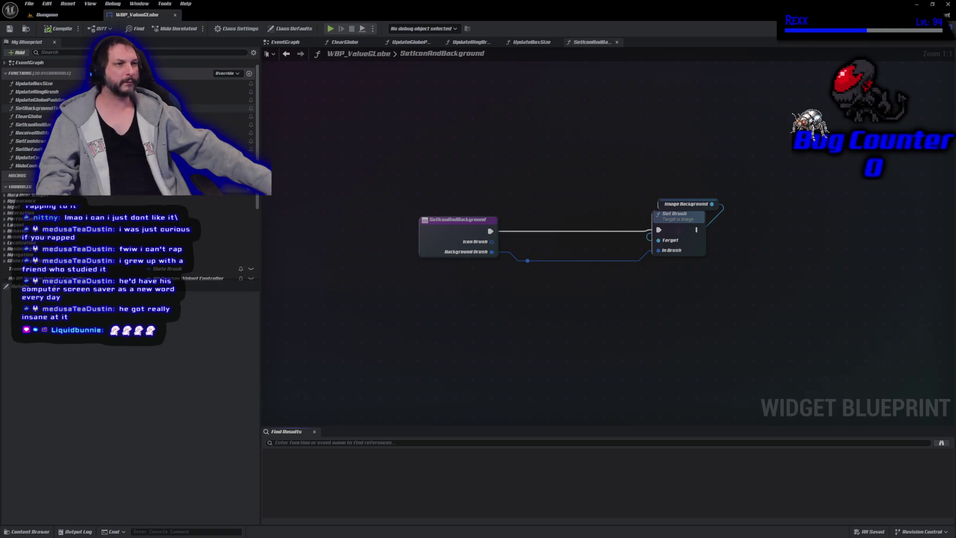
scroll(130, 124, "up", 1)
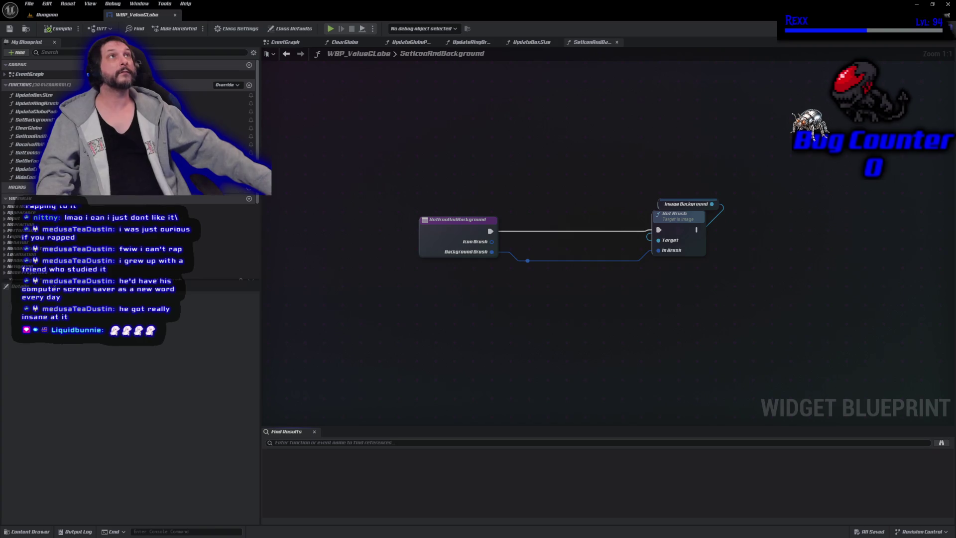
- Open the ReceiveAbilityInfo graph and delete the in-use InputTag variable
double_click(31, 146)
left_click_drag(495, 271, 478, 287)
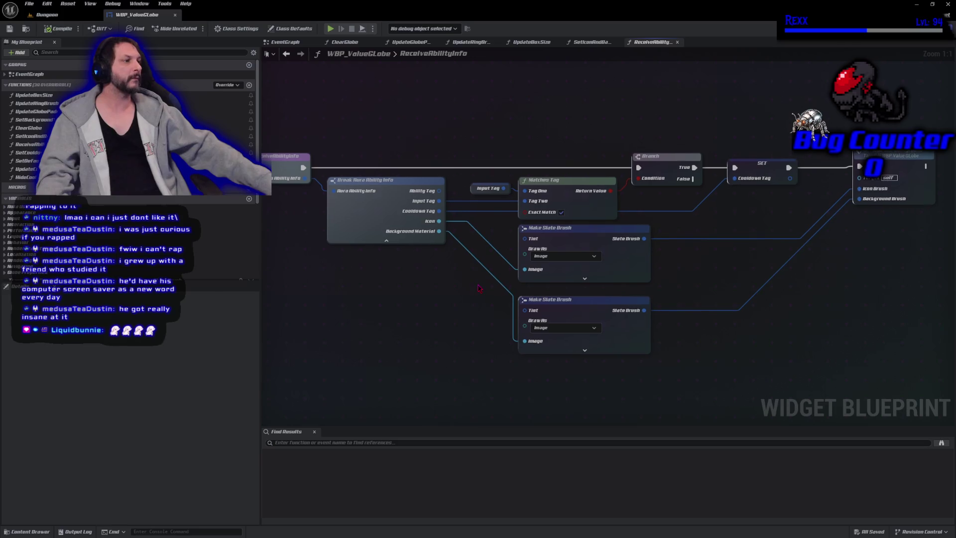
scroll(478, 288, "down", 1)
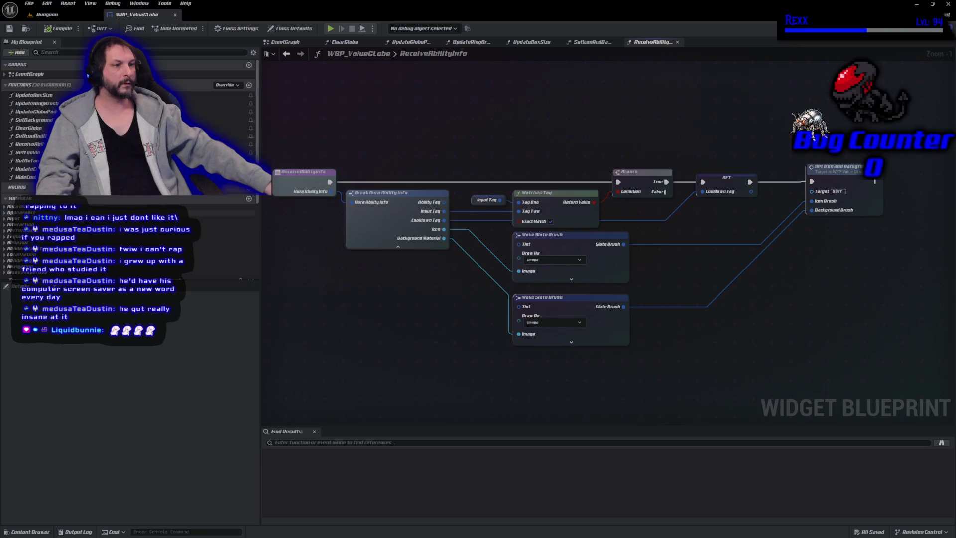
scroll(129, 169, "down", 5)
left_click(25, 196)
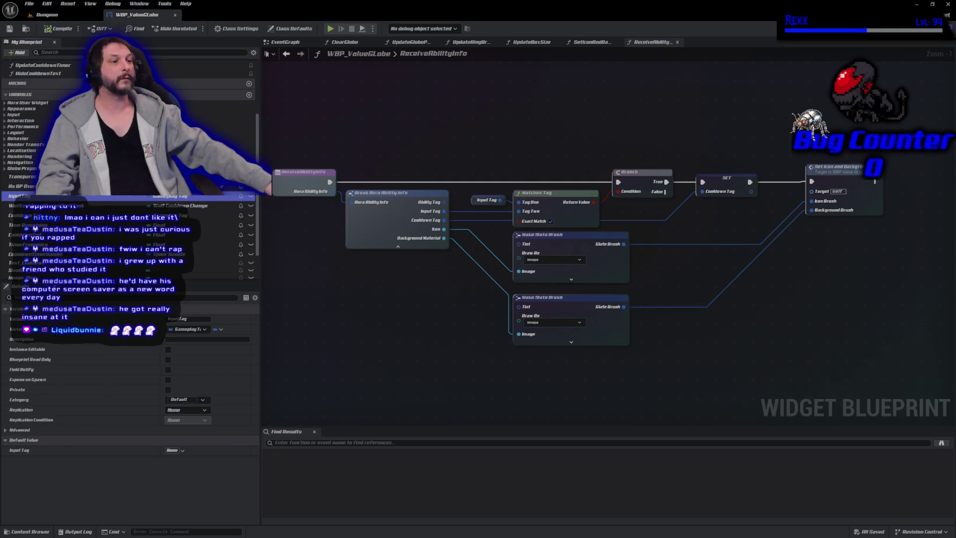
key("Delete")
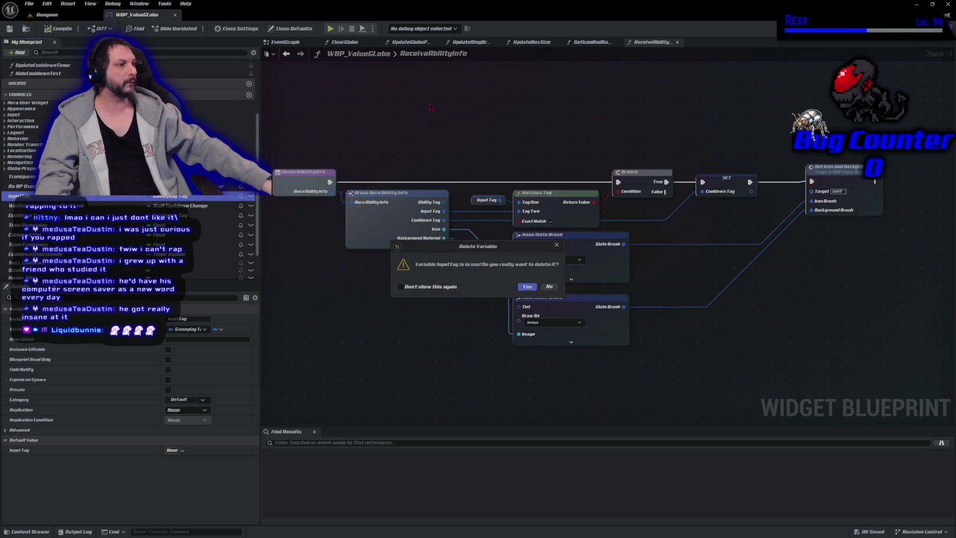
left_click(527, 286)
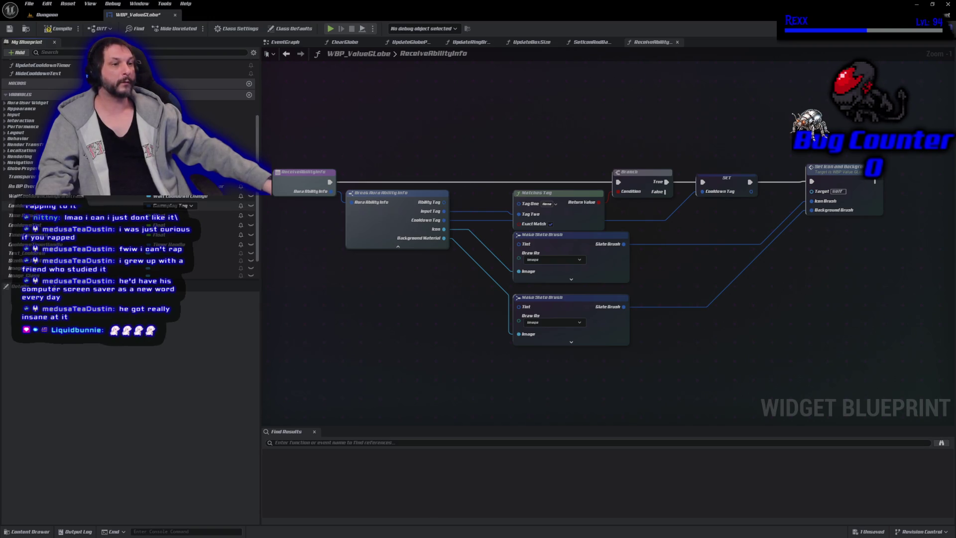
- Delete the Cooldown Tag variable with its SET node, keeping Time Remaining for now
left_click(35, 205)
key("Delete")
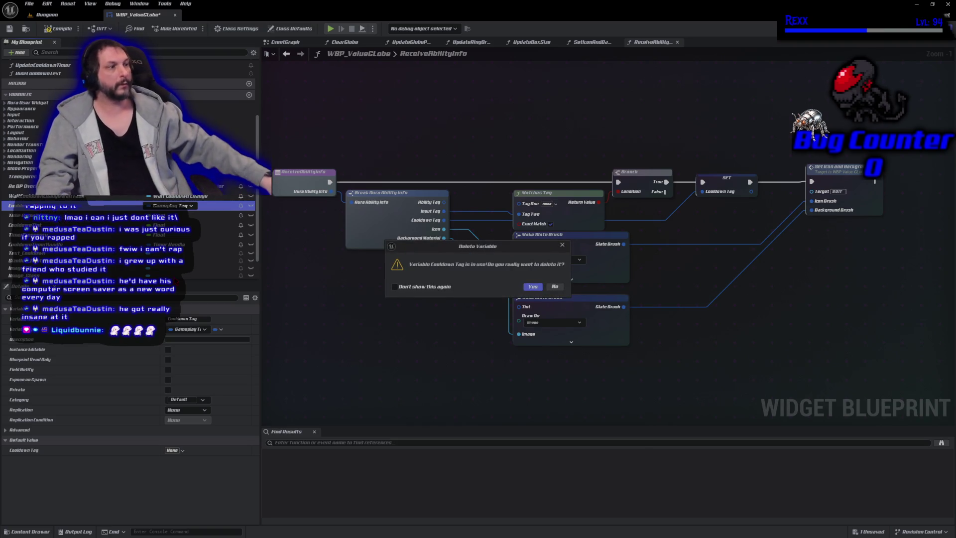
left_click(532, 288)
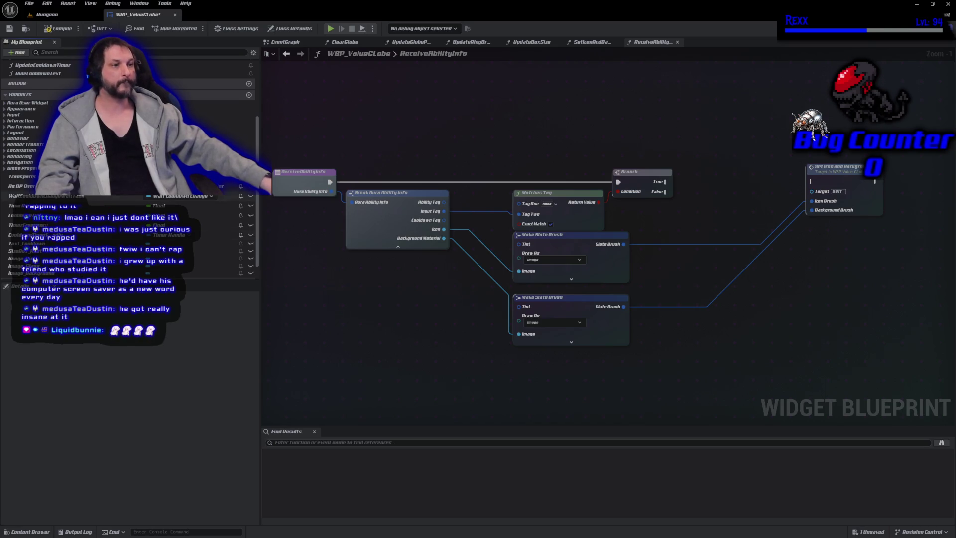
left_click(35, 205)
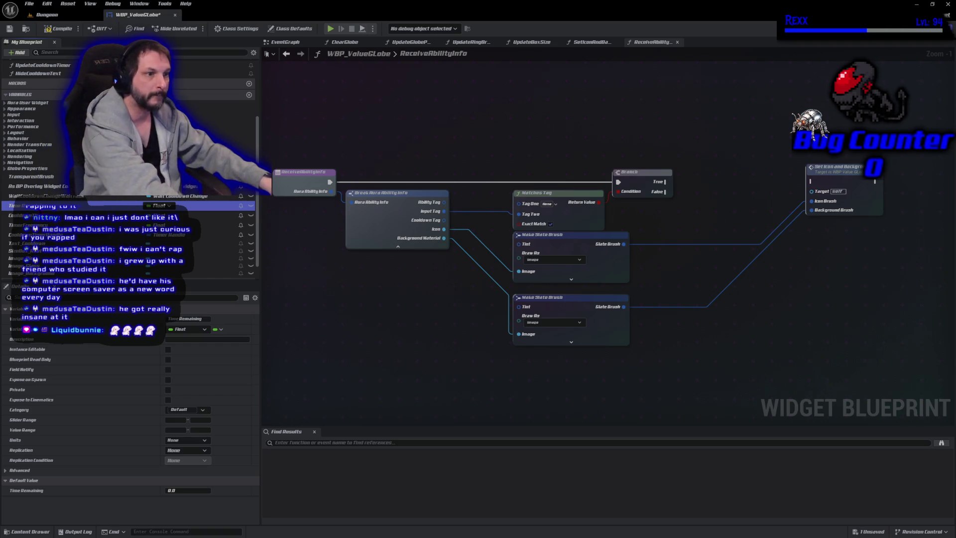
key("Delete")
left_click(558, 287)
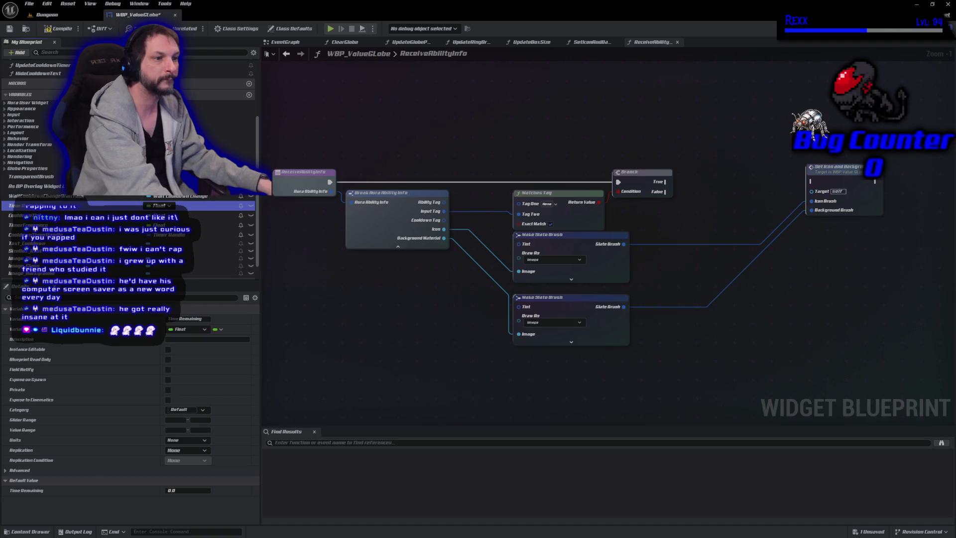
left_click(259, 277)
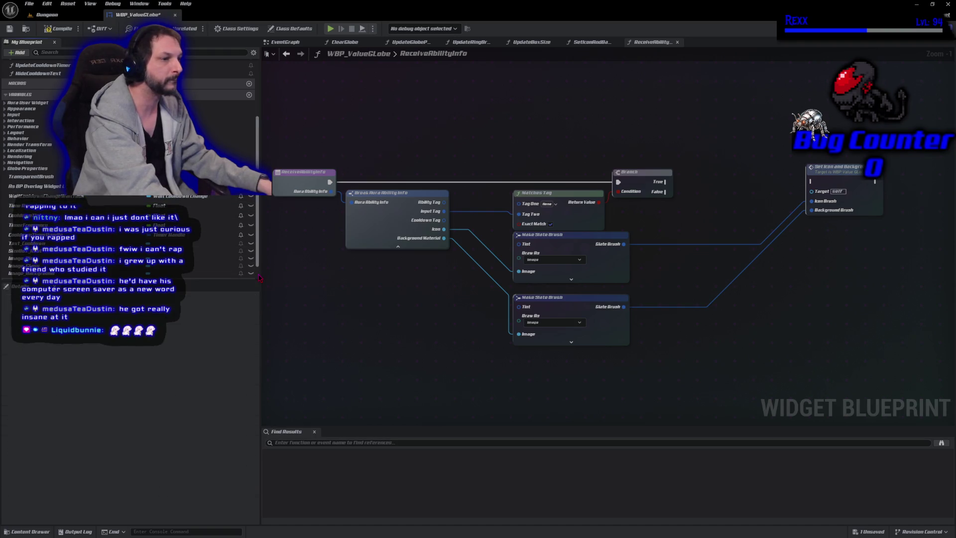
key("ctrl+z")
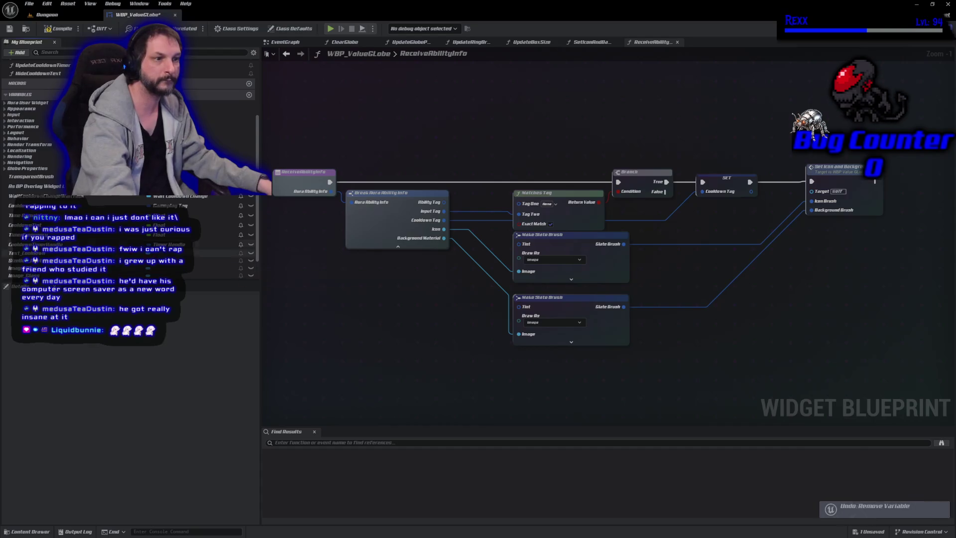
left_click(30, 206)
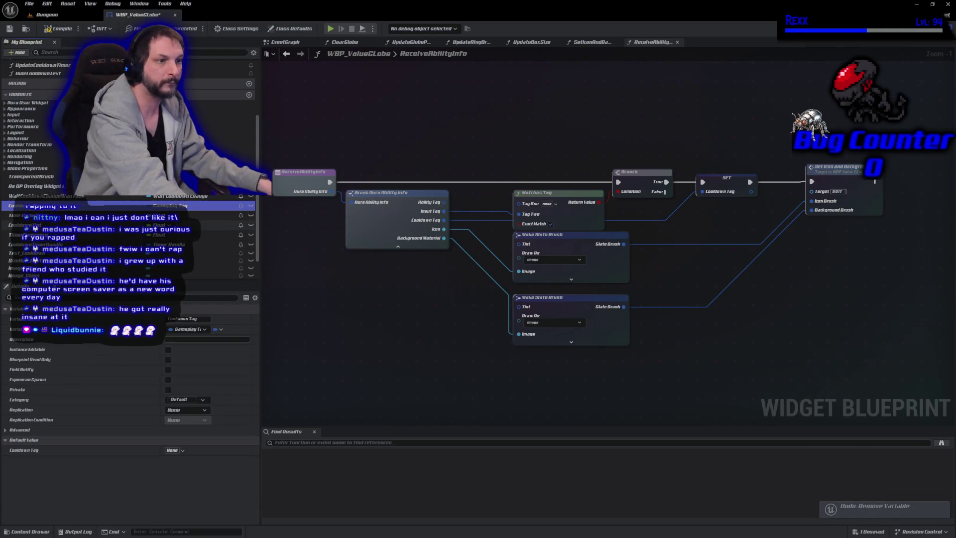
key("Delete")
left_click(533, 286)
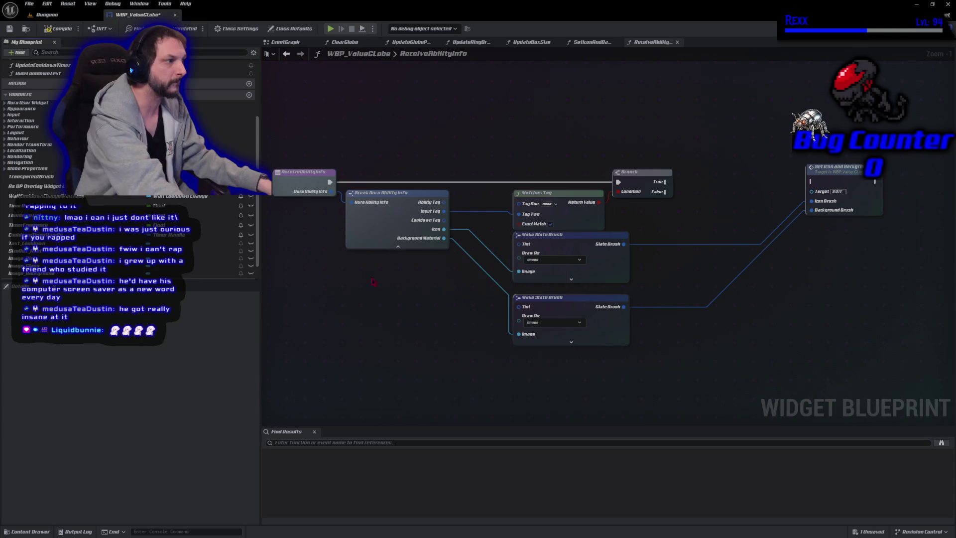
- Delete the Time Remaining, Cooldown Tint and TimerFrequency variables
left_click(29, 205)
key("Delete")
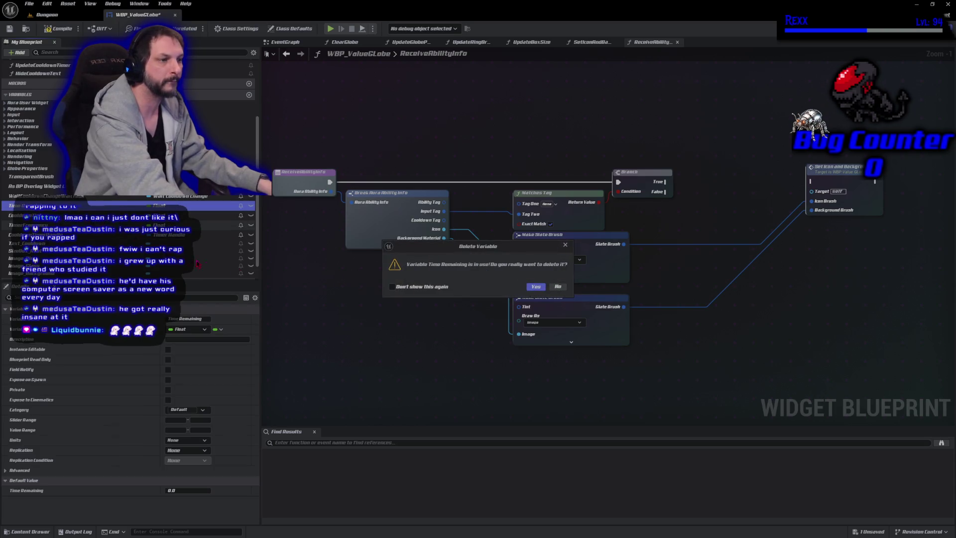
left_click(535, 286)
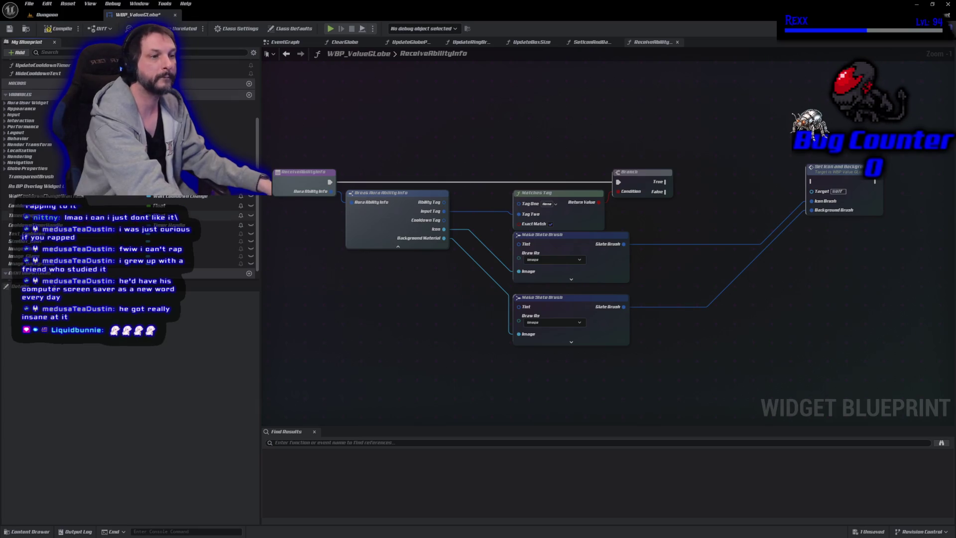
left_click(40, 206)
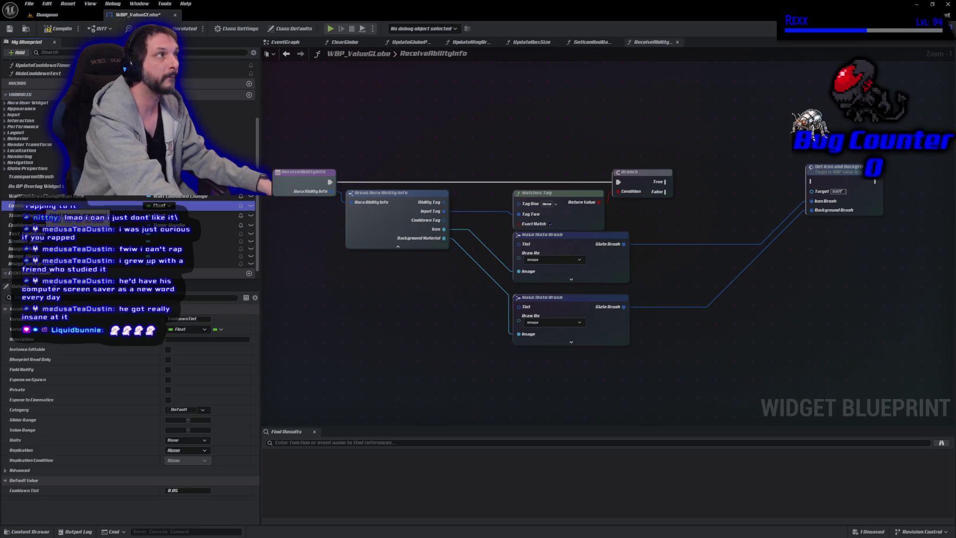
key("Delete")
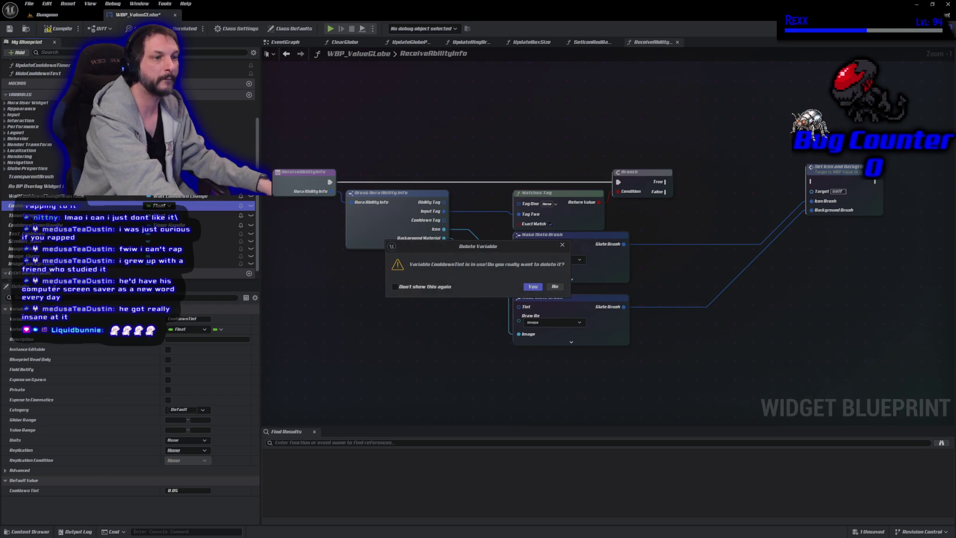
left_click(531, 287)
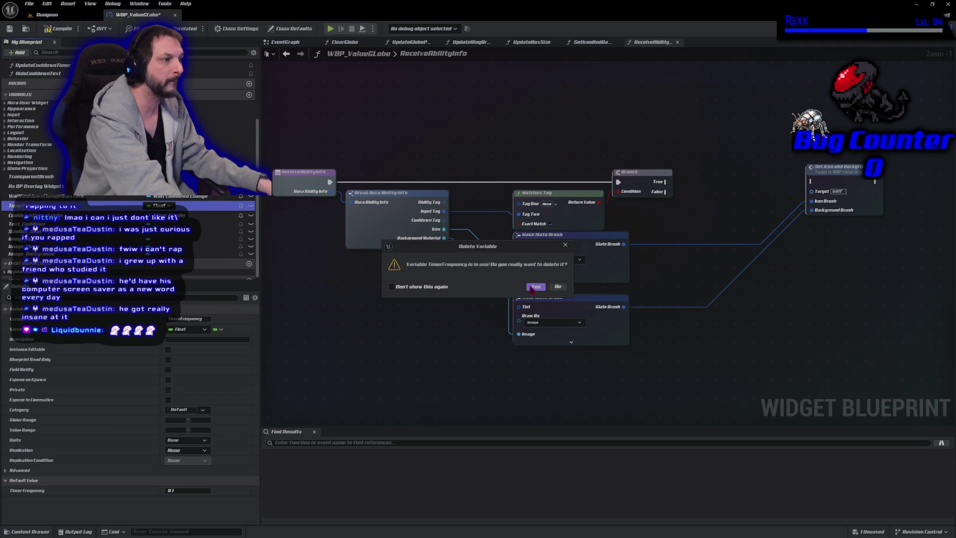
left_click(532, 288)
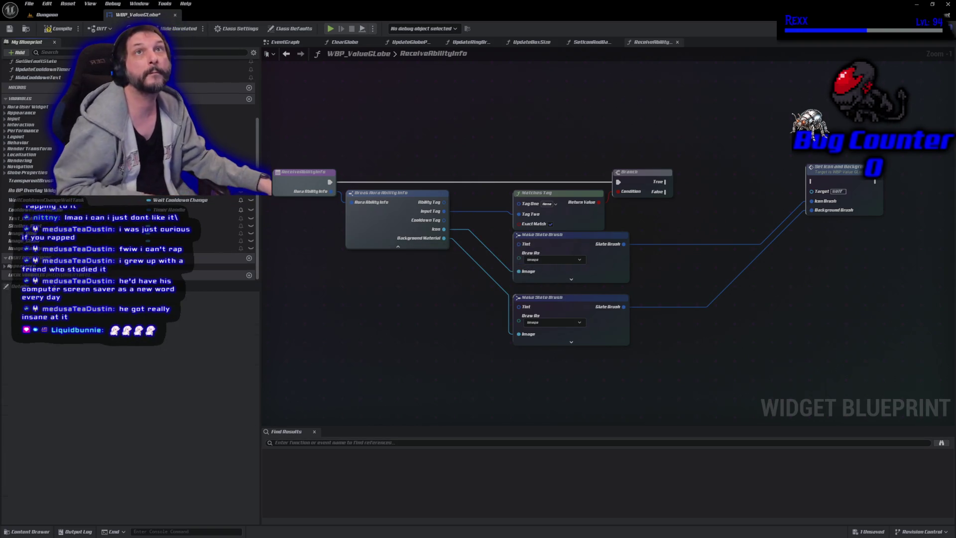
- Delete the CooldownTimerHandle variable, then view Wait Cooldown Change's properties
left_click(40, 210)
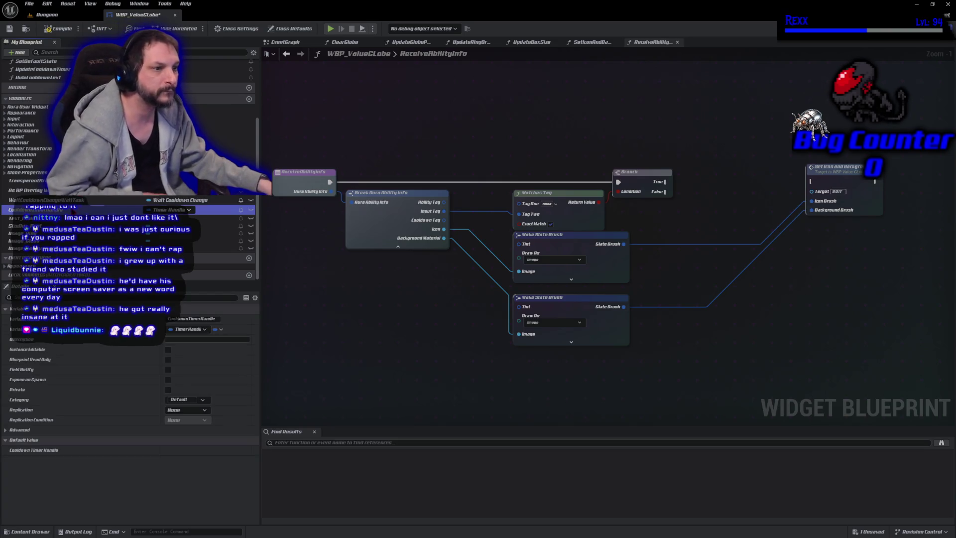
key("Delete")
left_click(542, 287)
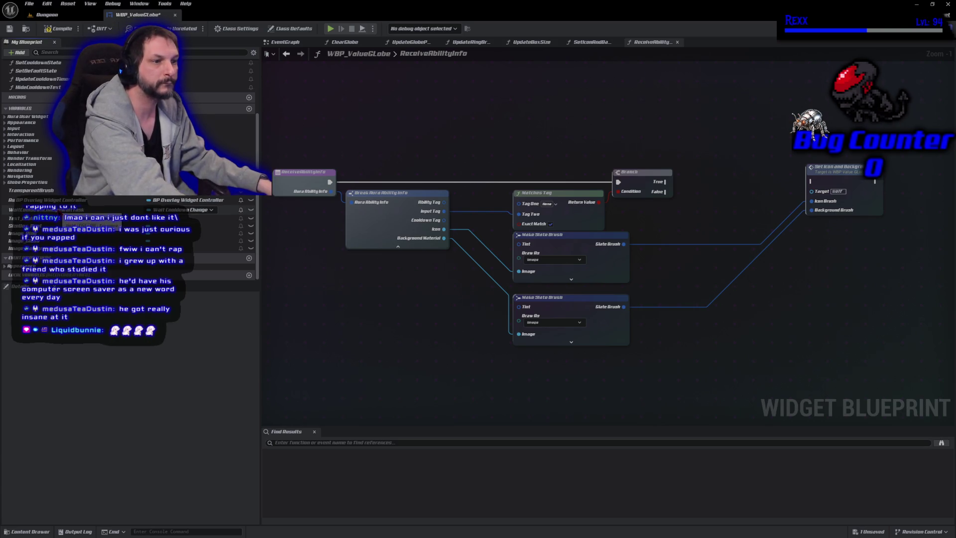
left_click(100, 209)
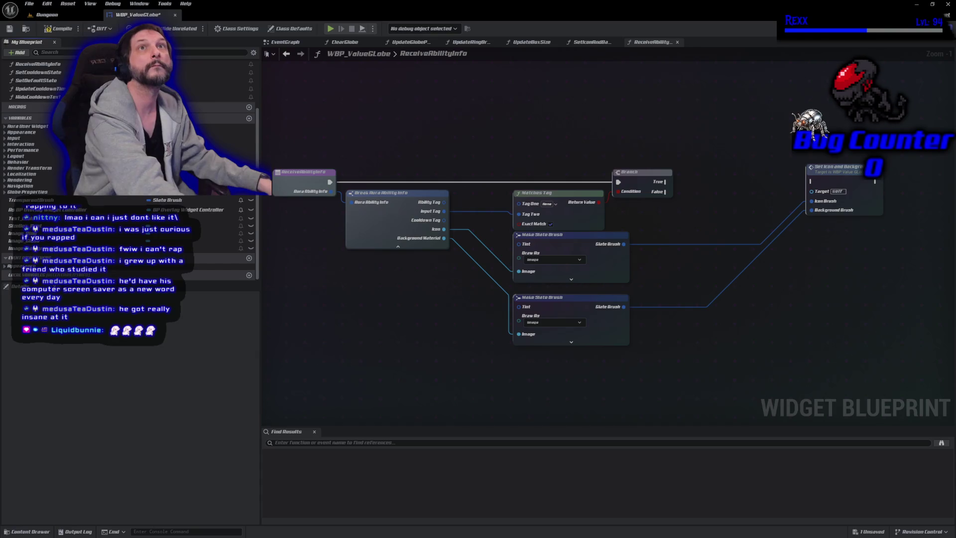
- Close the six function graph tabs, leaving only EventGraph open
middle_click(650, 43)
middle_click(605, 43)
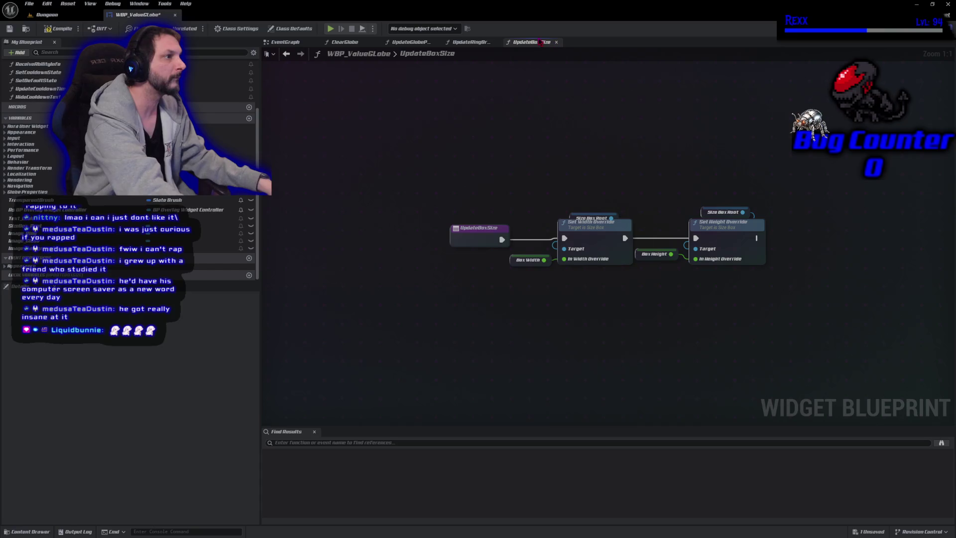
middle_click(530, 43)
middle_click(470, 43)
middle_click(413, 43)
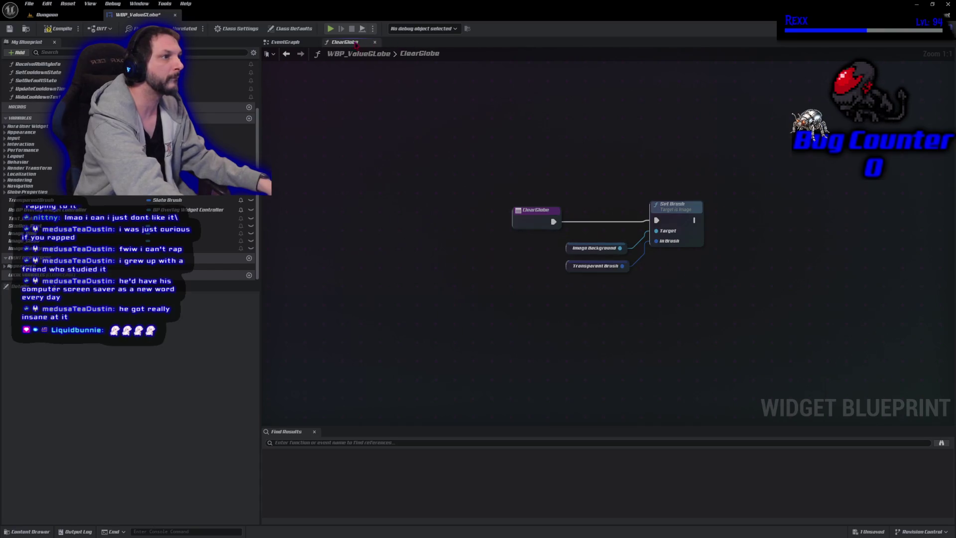
middle_click(348, 43)
- Delete the ReceiveAbilityInfo function and save WBP_ValueGlobe
scroll(129, 149, "up", 5)
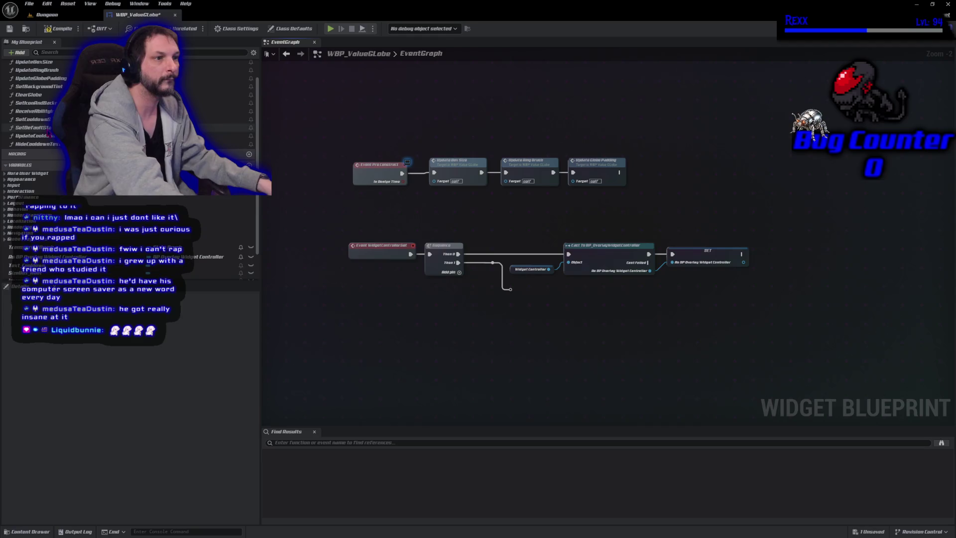
left_click(58, 145)
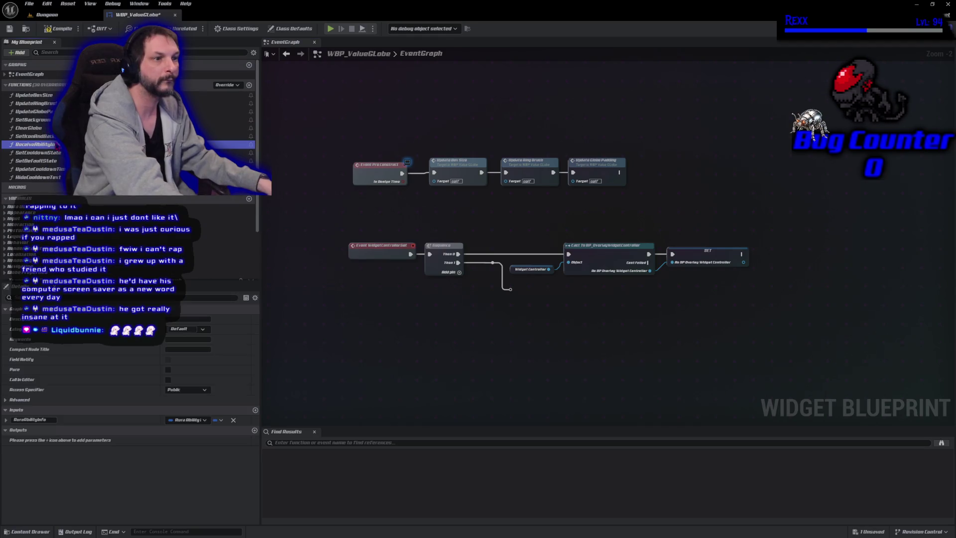
key("Delete")
left_click(10, 29)
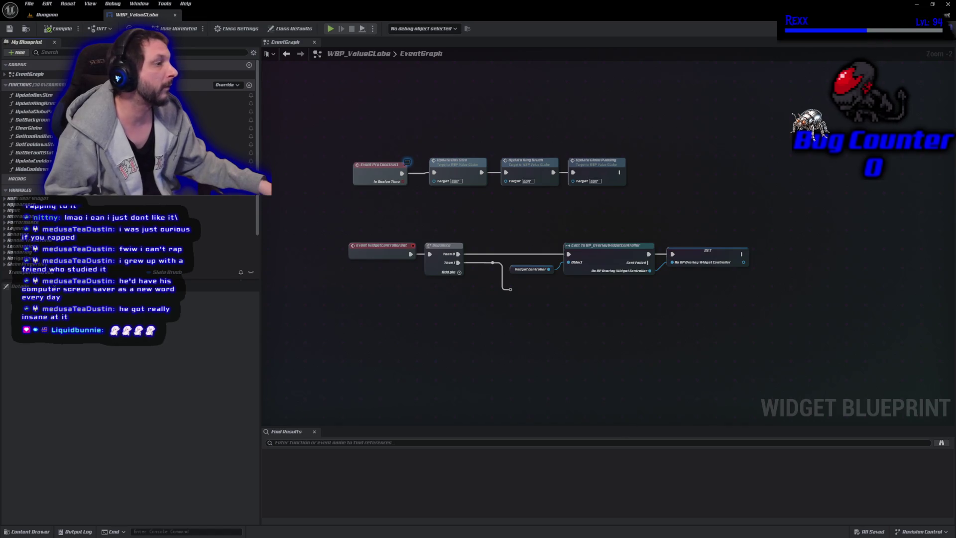
- Rename the Text_Cooldown widget to Text_Value in the Designer hierarchy
scroll(224, 239, "down", 3)
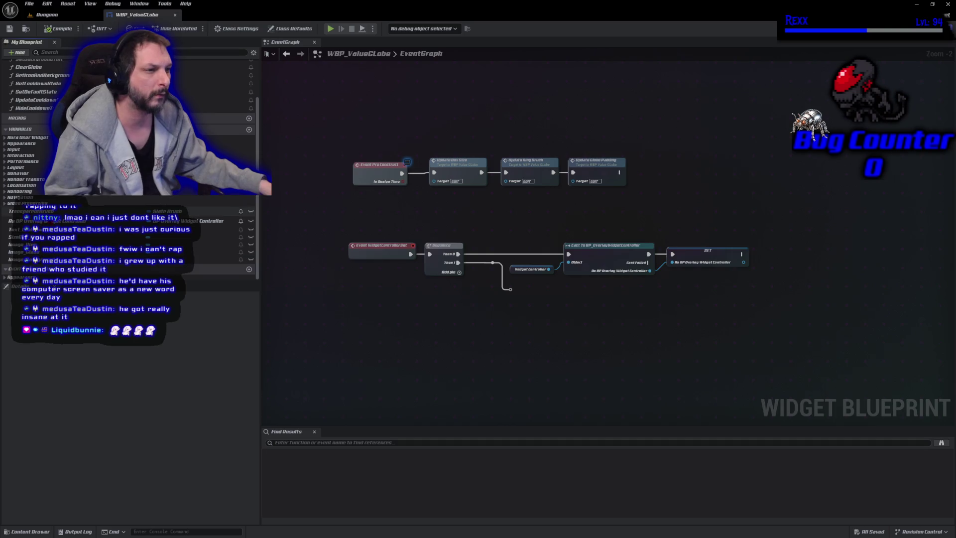
left_click(219, 230)
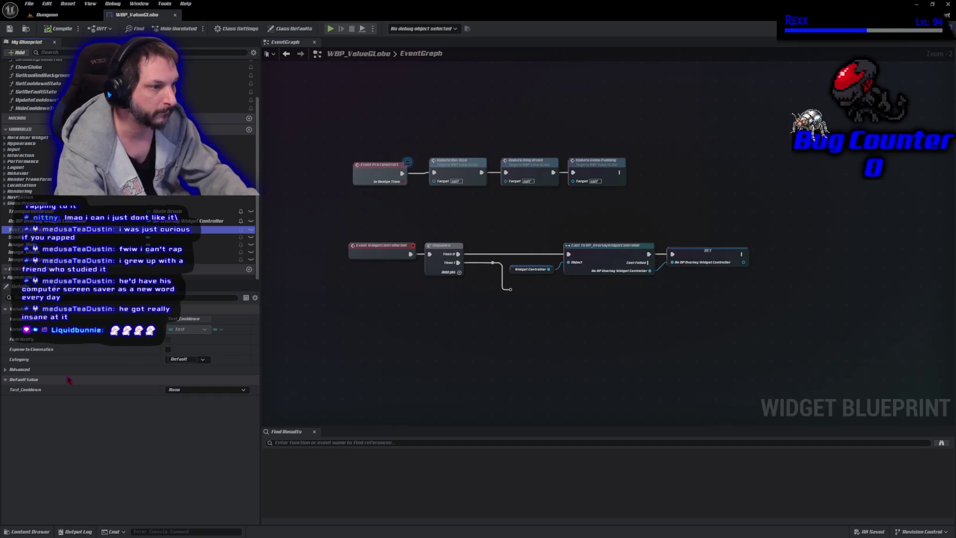
double_click(219, 230)
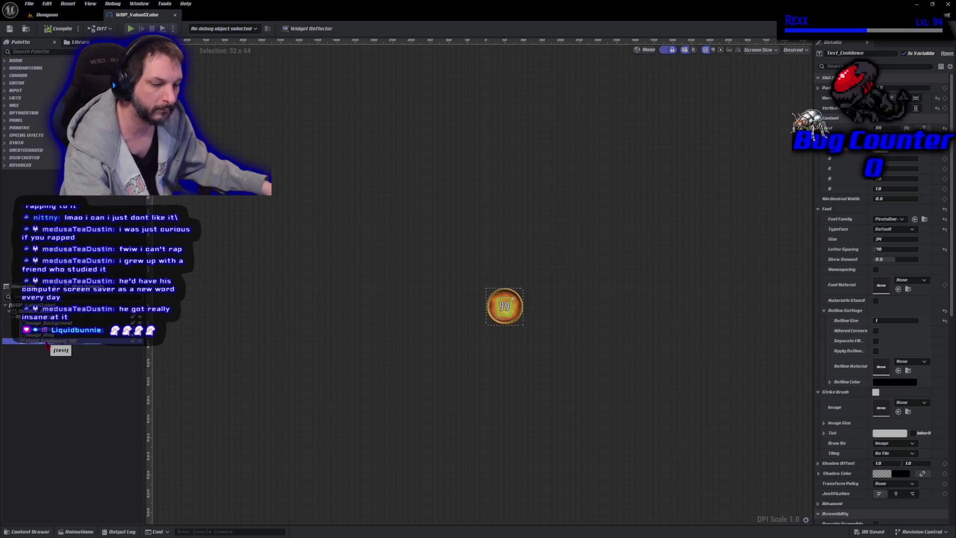
left_click(46, 342)
key("End")
key("BackSpace")
key("BackSpace")
key("BackSpace")
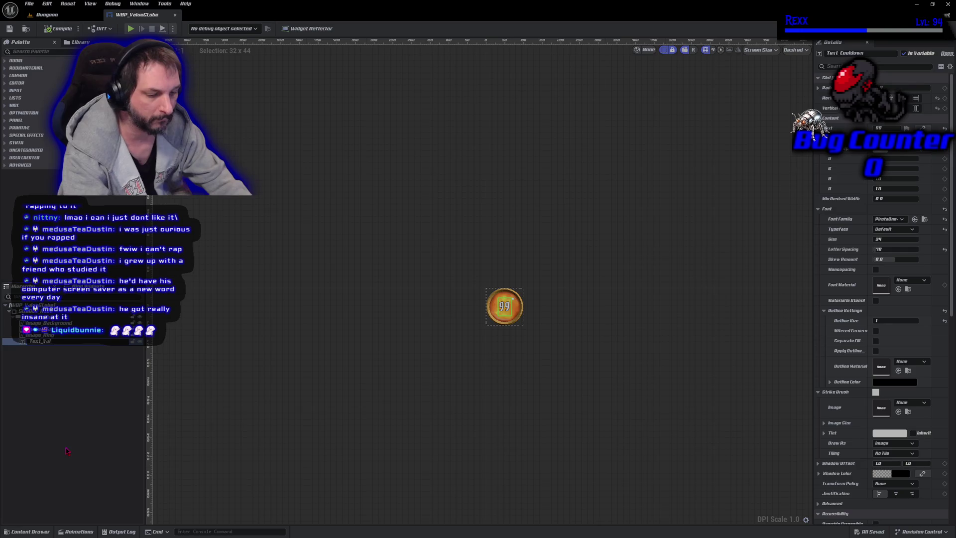
key("Return")
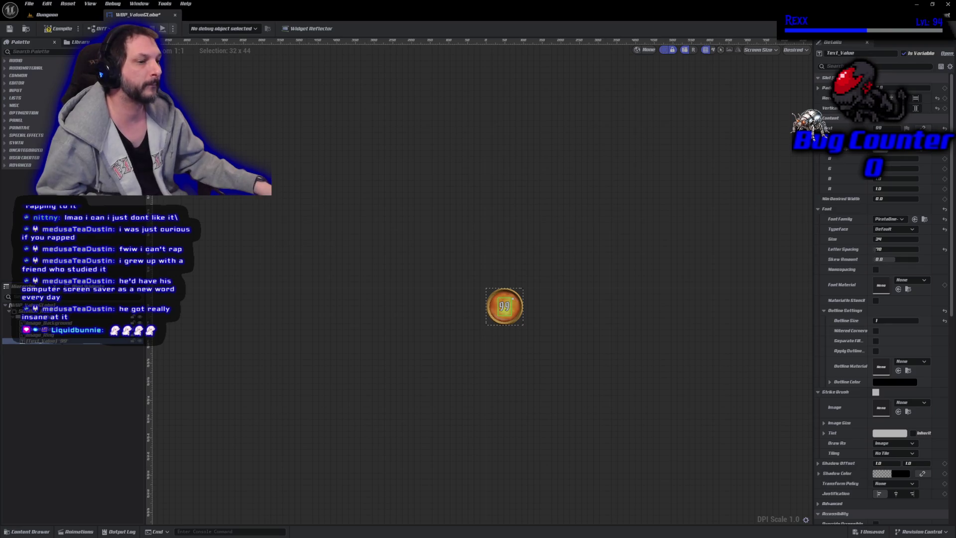
scroll(495, 326, "up", 4)
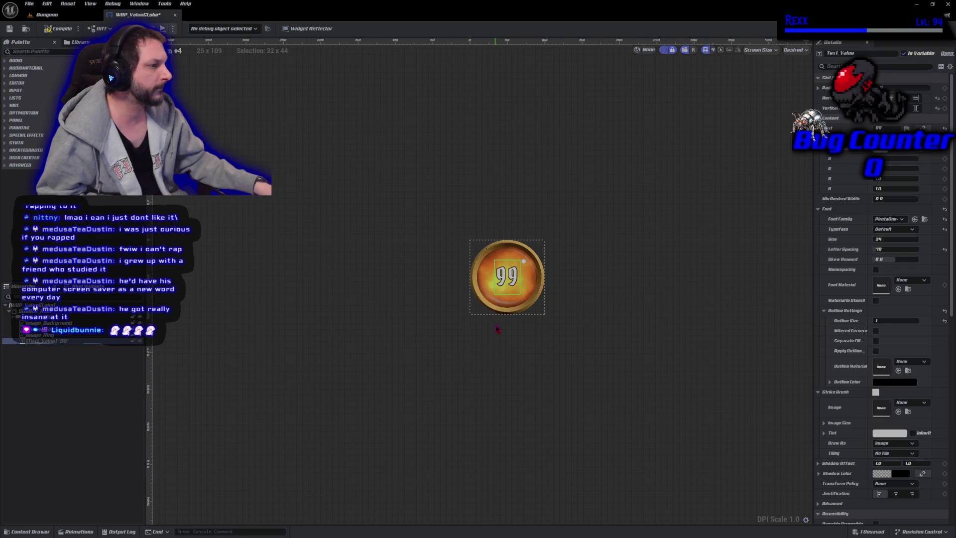
- Change Text_Value's displayed text from 99 to 1, then compile and save
left_click(496, 328)
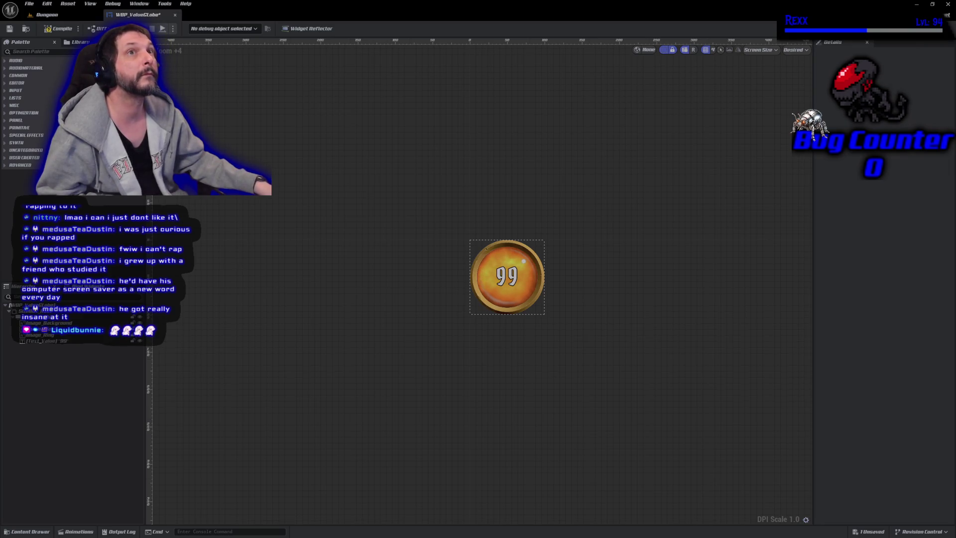
left_click(45, 340)
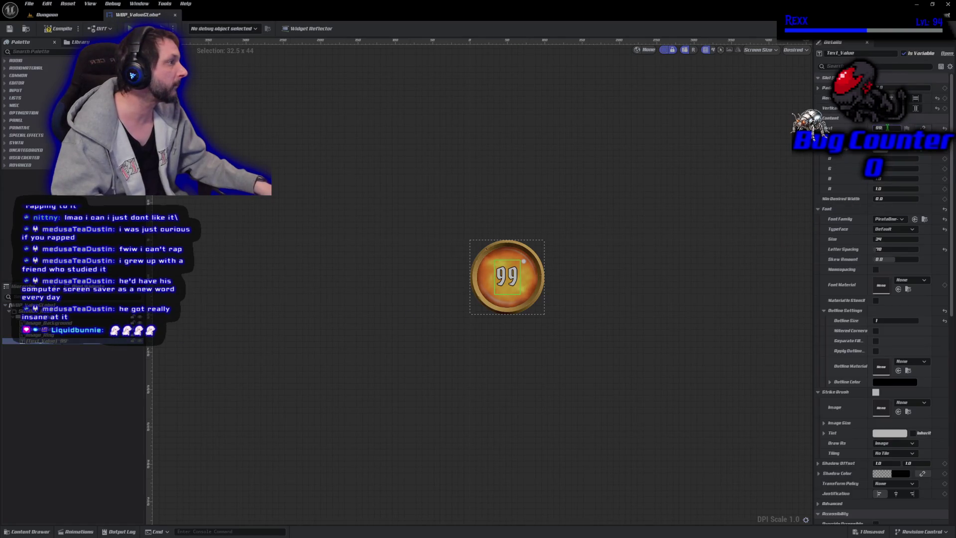
type("1")
key("Return")
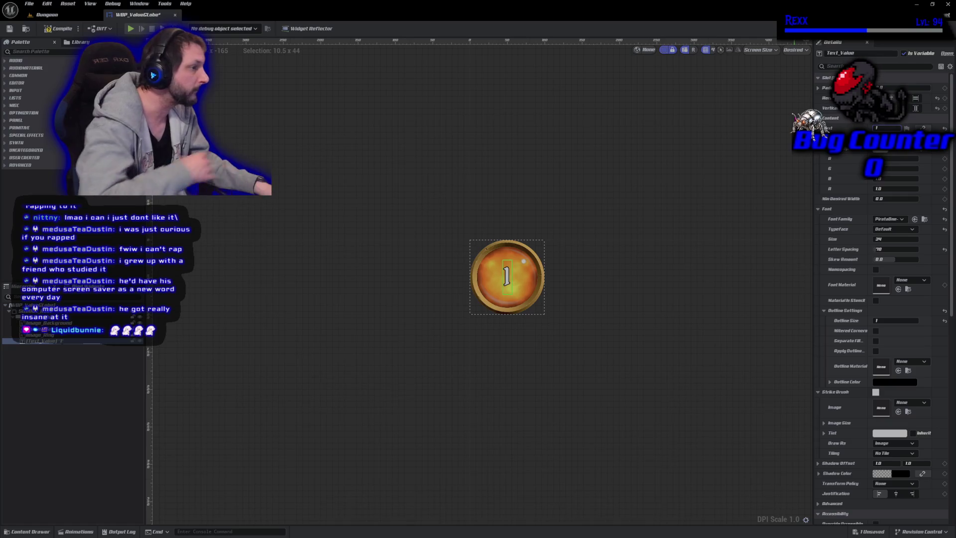
left_click(57, 30)
key("ctrl+s")
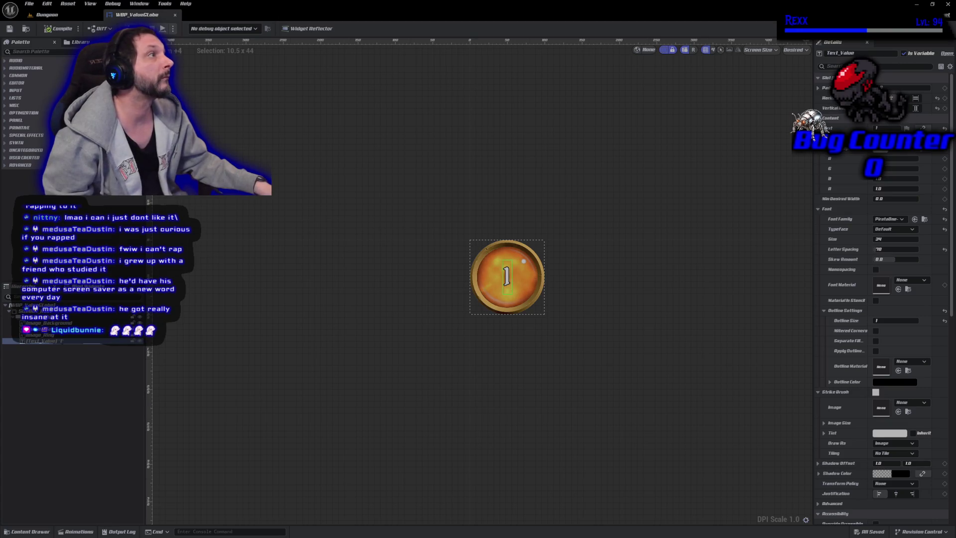
- Set the value text's font size to 36 and recompile the blueprint
left_click(896, 239)
type("36")
key("Return")
left_click(55, 28)
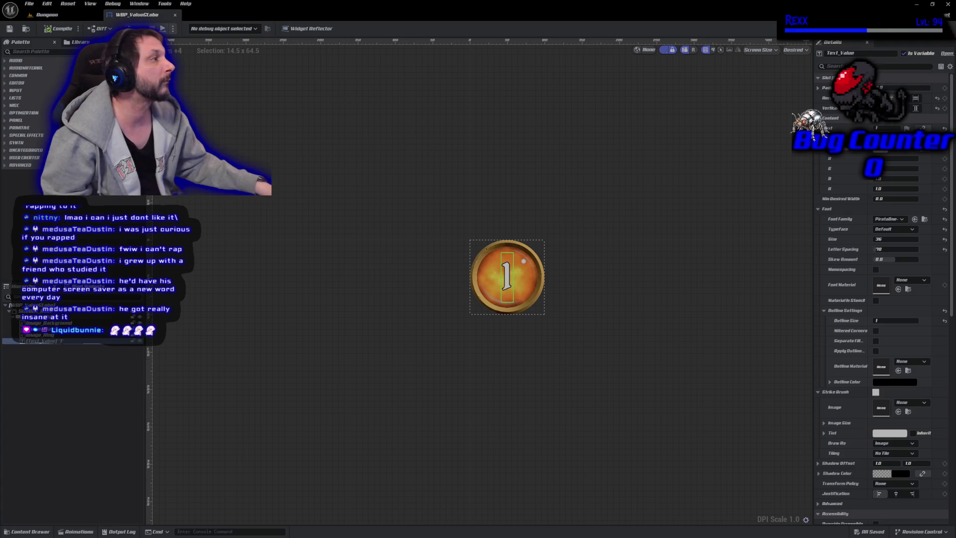
left_click(938, 28)
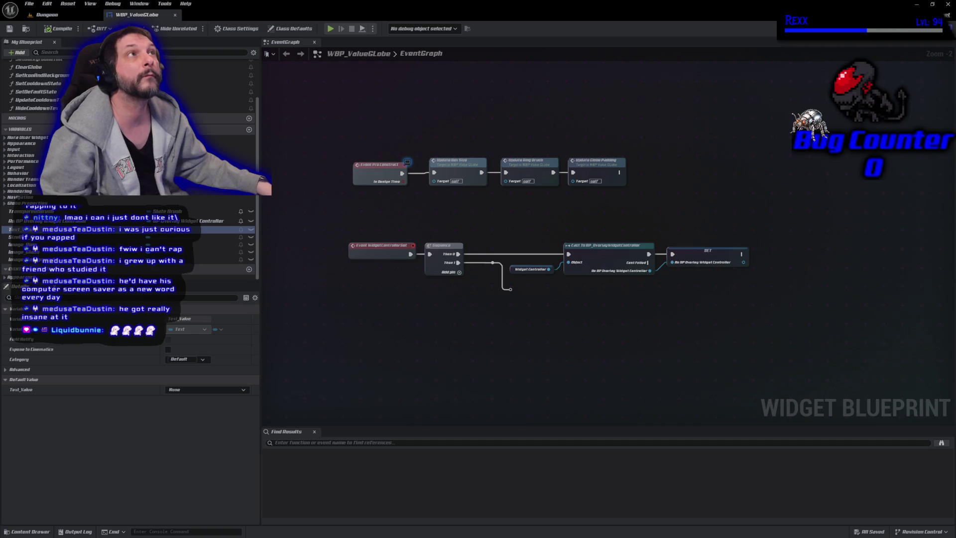
- Rename the SetIconAndBackground function to UpdateBackground and save
scroll(129, 164, "up", 3)
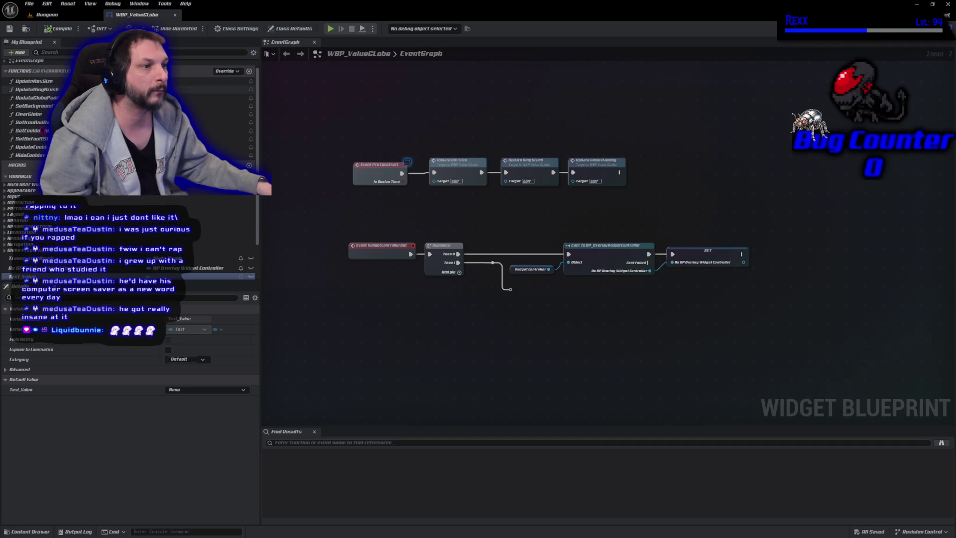
double_click(34, 122)
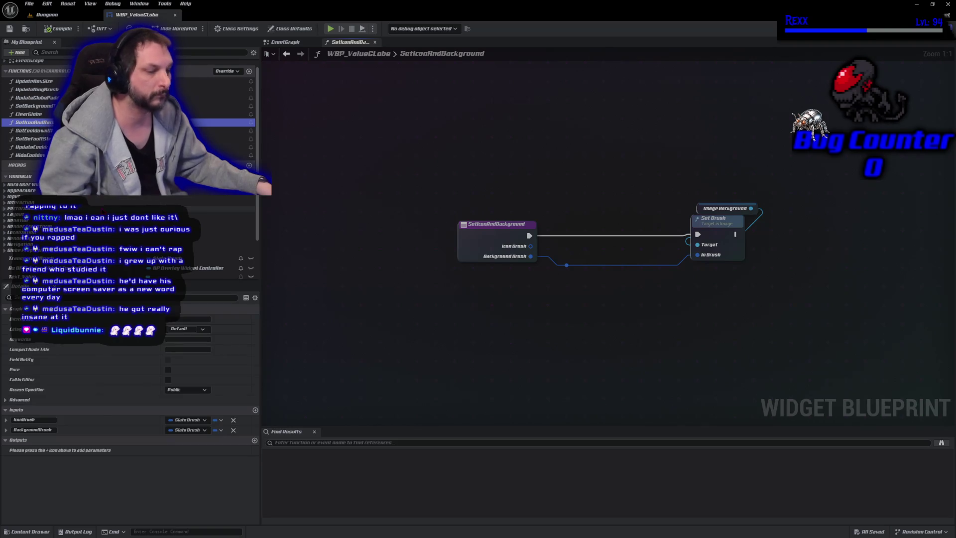
key("F2")
type("U")
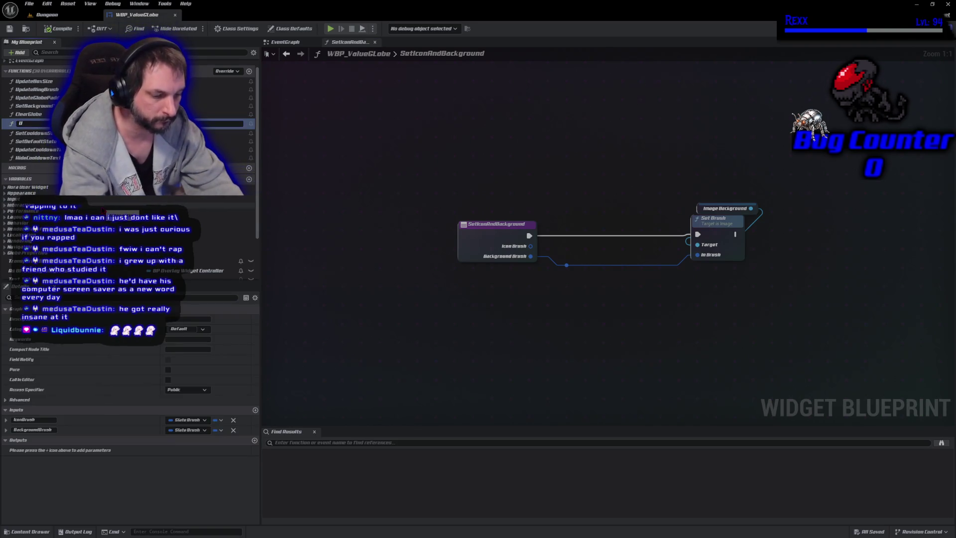
type("pdateBack")
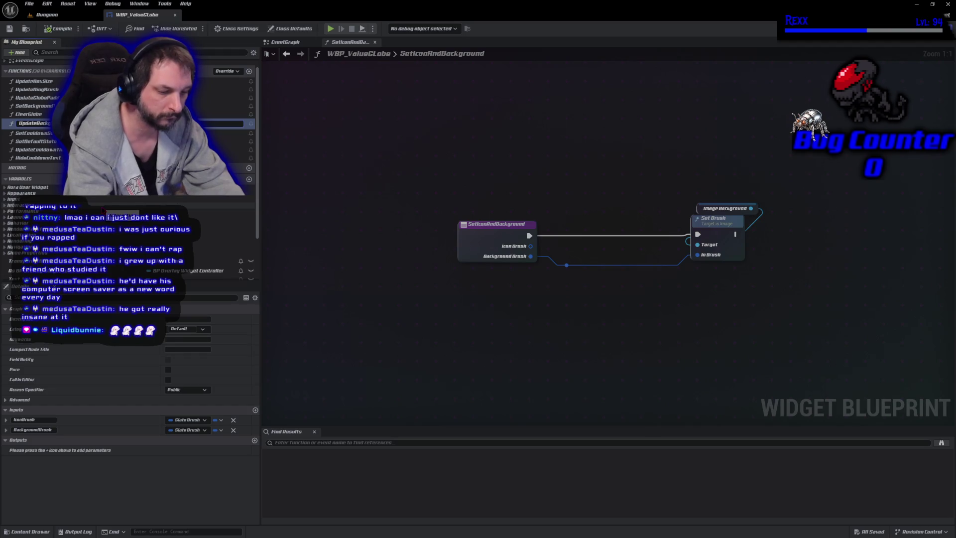
key("Return")
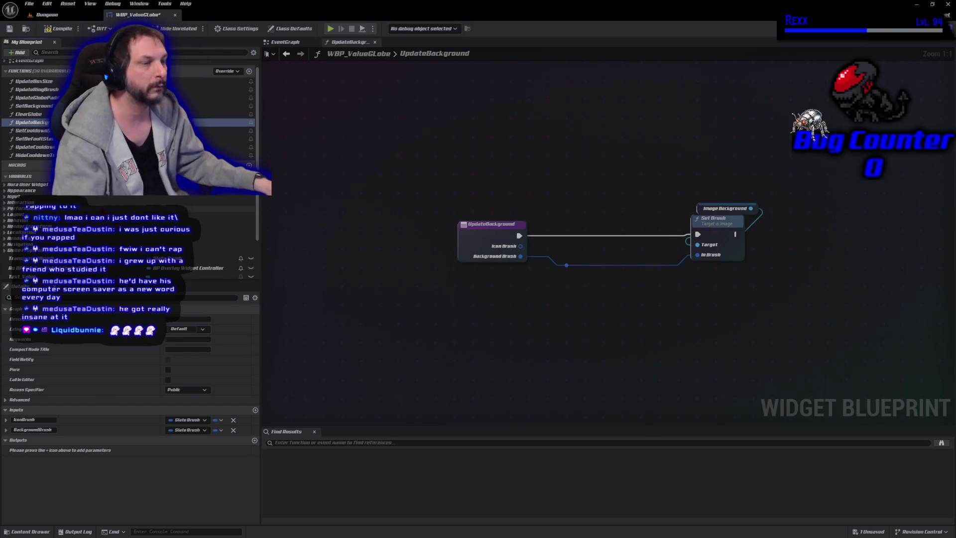
key("ctrl+s")
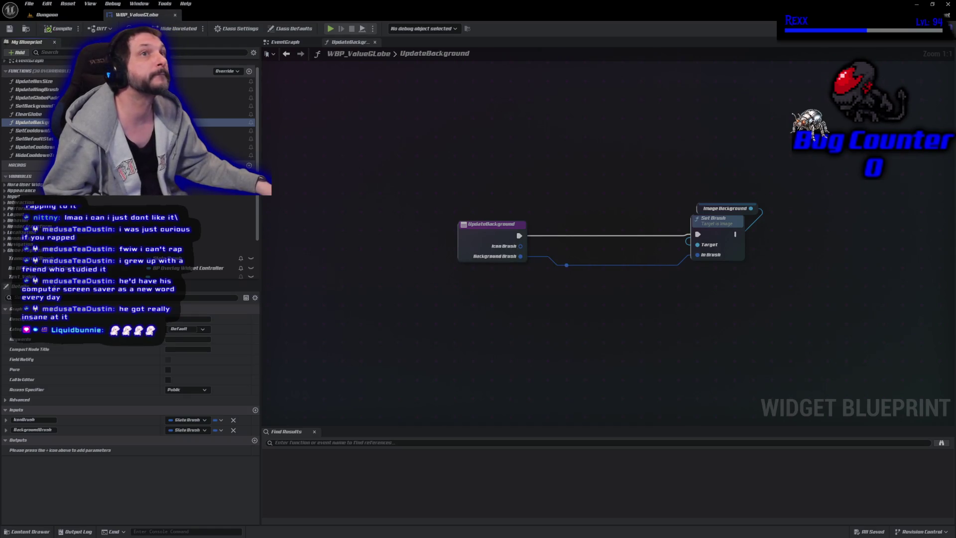
- Remove the IconBrush input and call UpdateBackground after Update Globe Padding
left_click(233, 420)
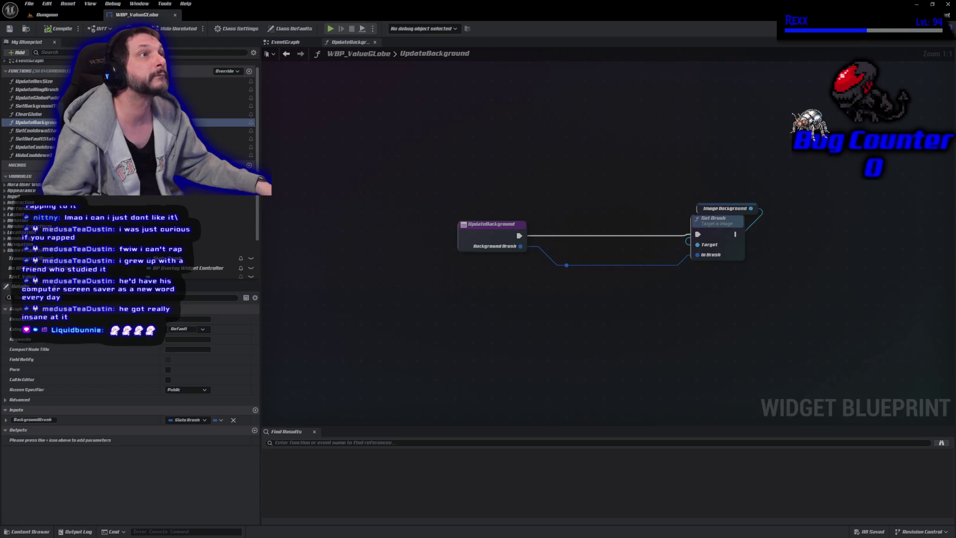
left_click(275, 41)
mouse_move(23, 124)
left_mouse_down()
mouse_move(515, 191)
mouse_move(622, 171)
mouse_move(694, 172)
left_mouse_up()
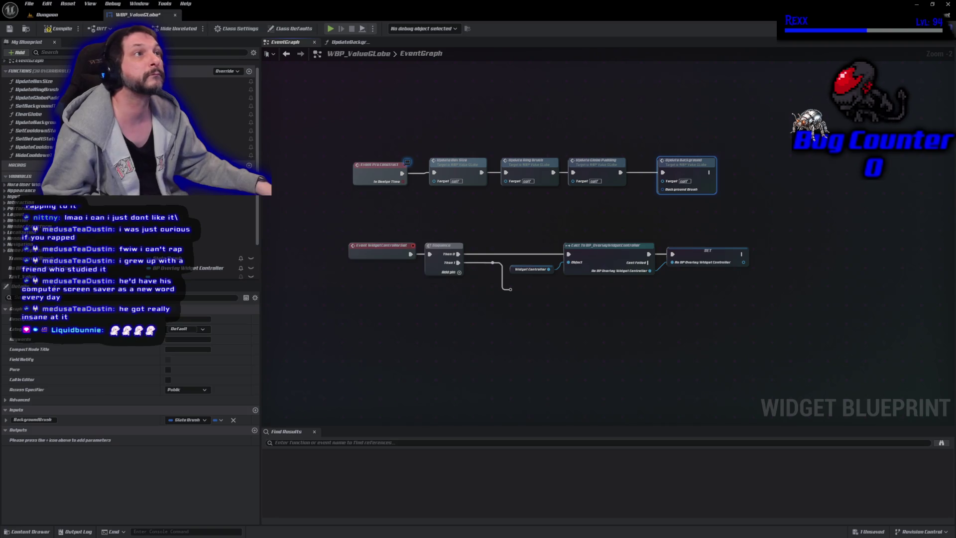
- Review the Globe Properties brush variables and compile the blueprint
scroll(129, 149, "down", 3)
left_click(6, 203)
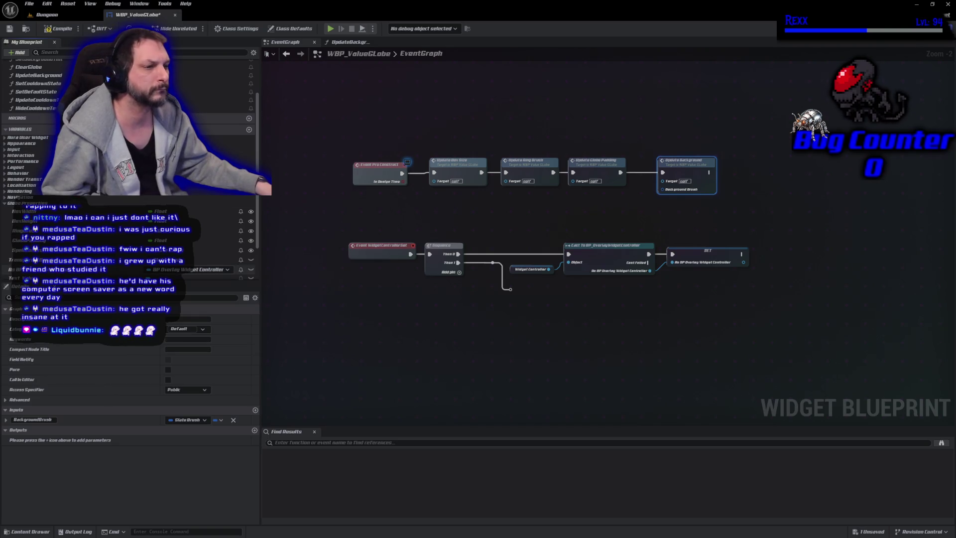
left_click(30, 249)
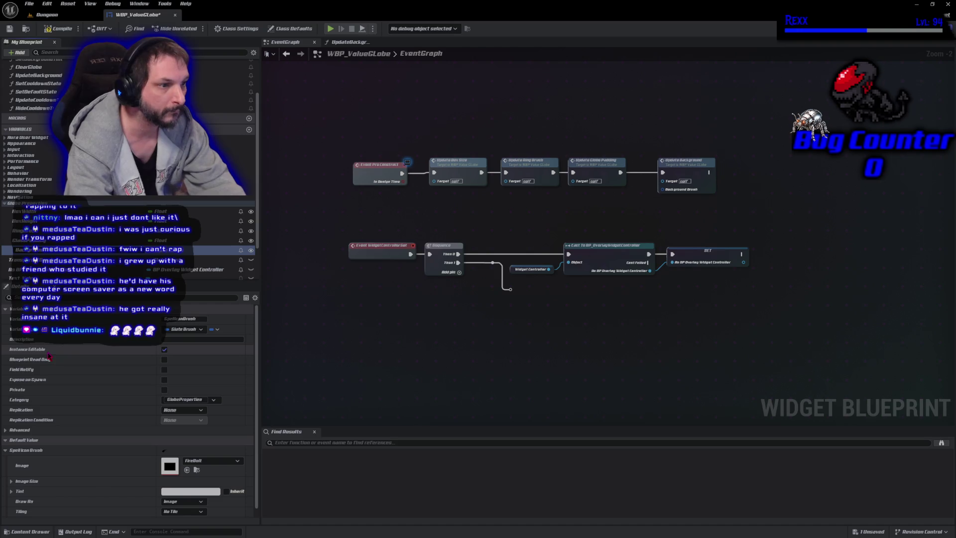
left_click(30, 249)
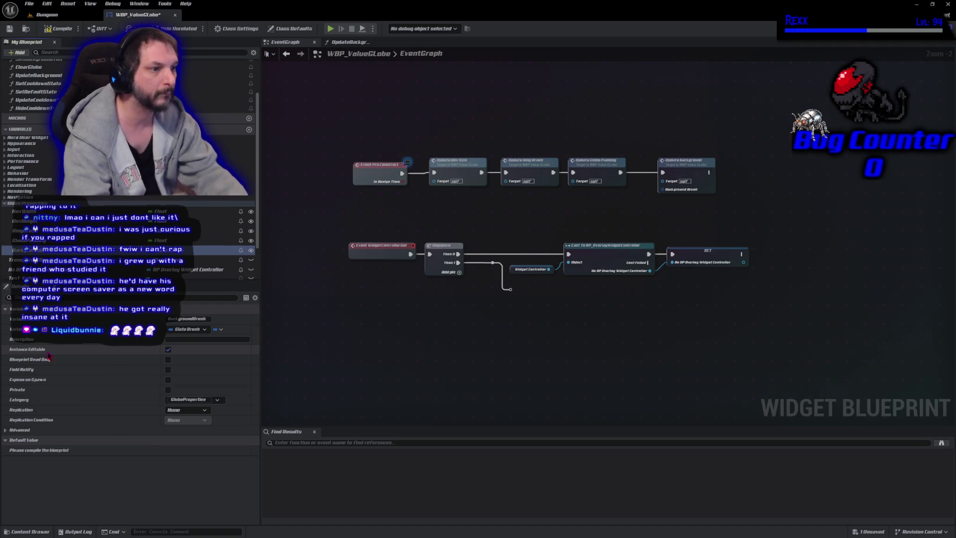
left_click(59, 29)
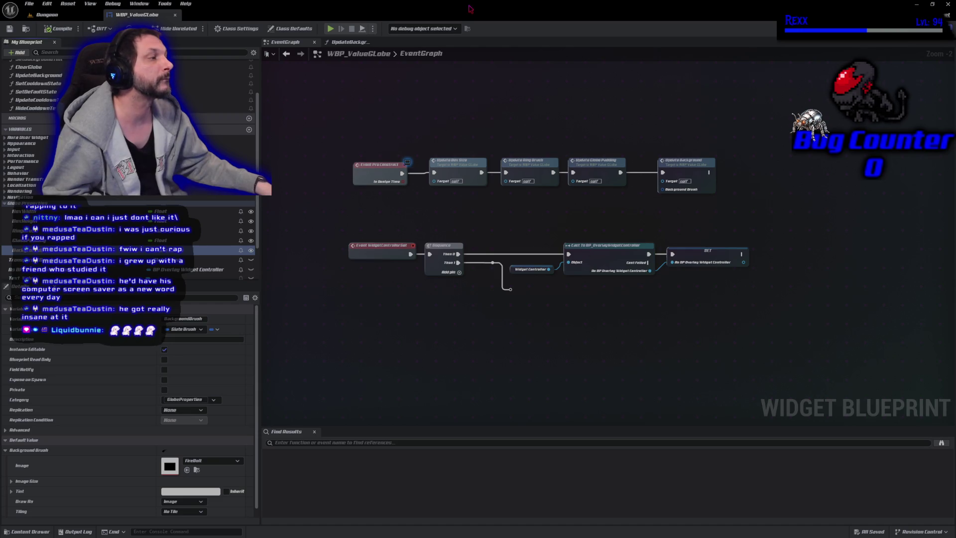
- Feed UpdateBackground's Set Brush from the BackgroundBrush variable, drop the input parameter, compile and save
double_click(694, 167)
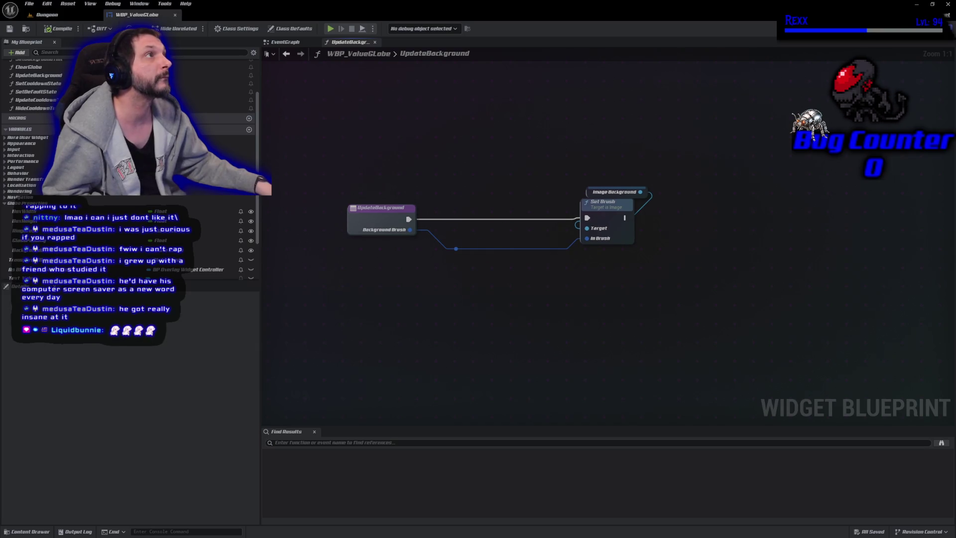
mouse_move(214, 249)
left_mouse_down()
mouse_move(558, 270)
mouse_move(586, 238)
left_mouse_up()
mouse_move(498, 293)
left_mouse_down()
mouse_move(444, 235)
mouse_move(450, 242)
left_mouse_up()
key("Delete")
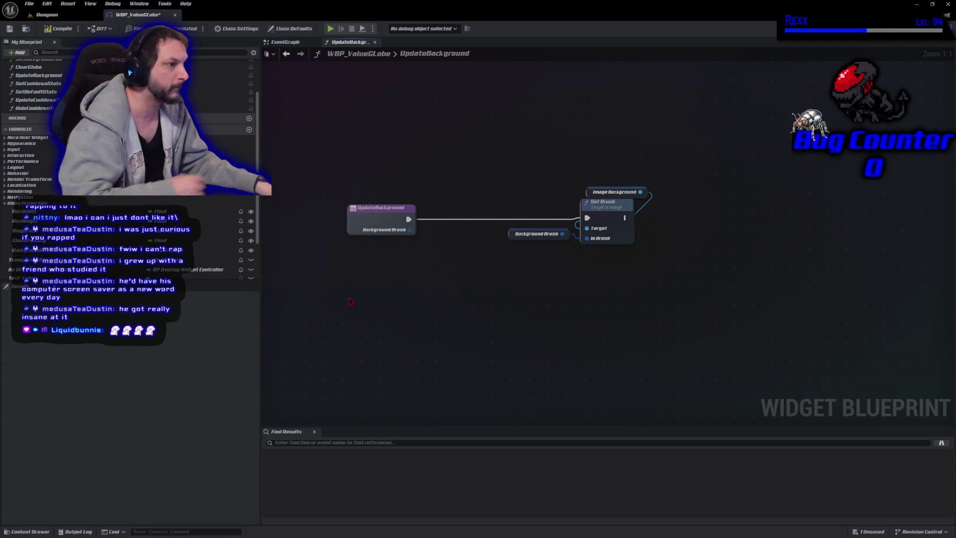
left_click(380, 208)
left_click(233, 440)
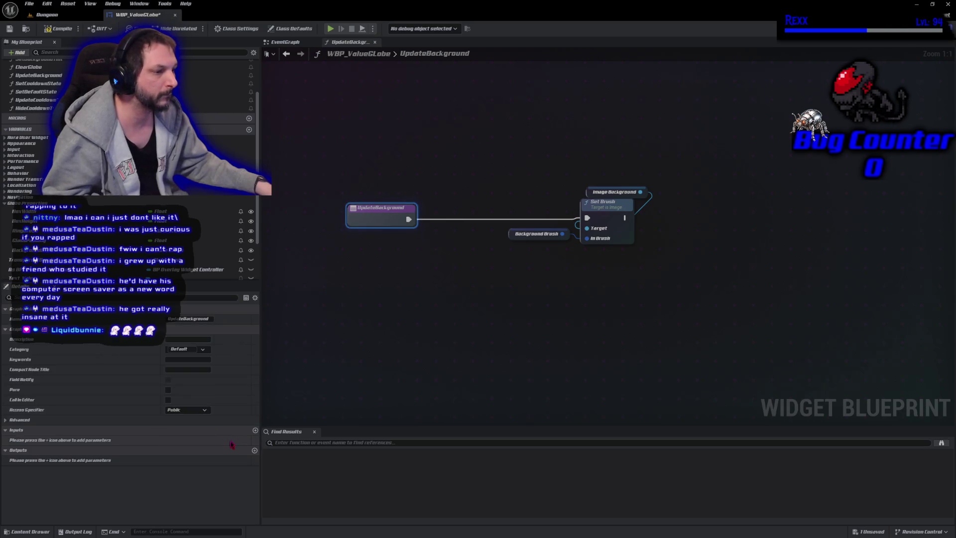
left_click(59, 28)
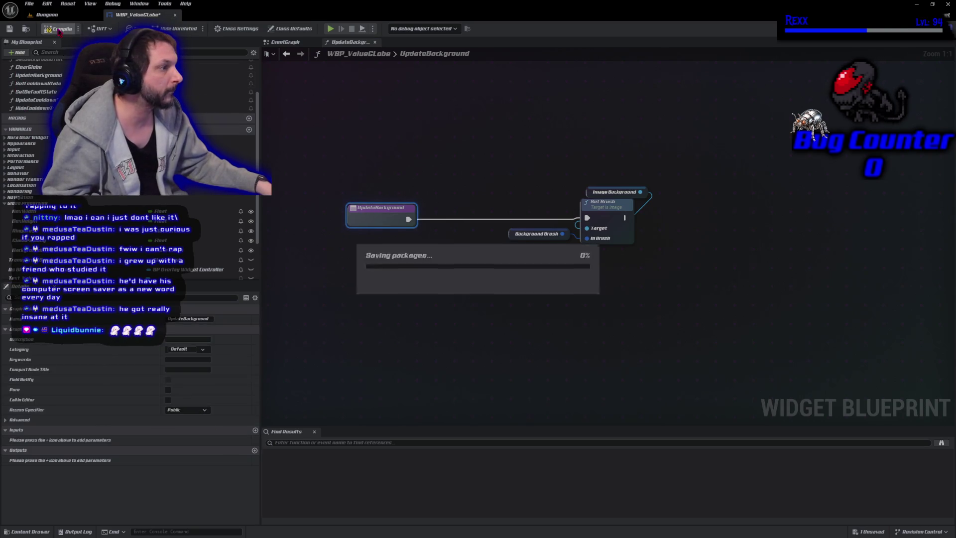
left_click(10, 29)
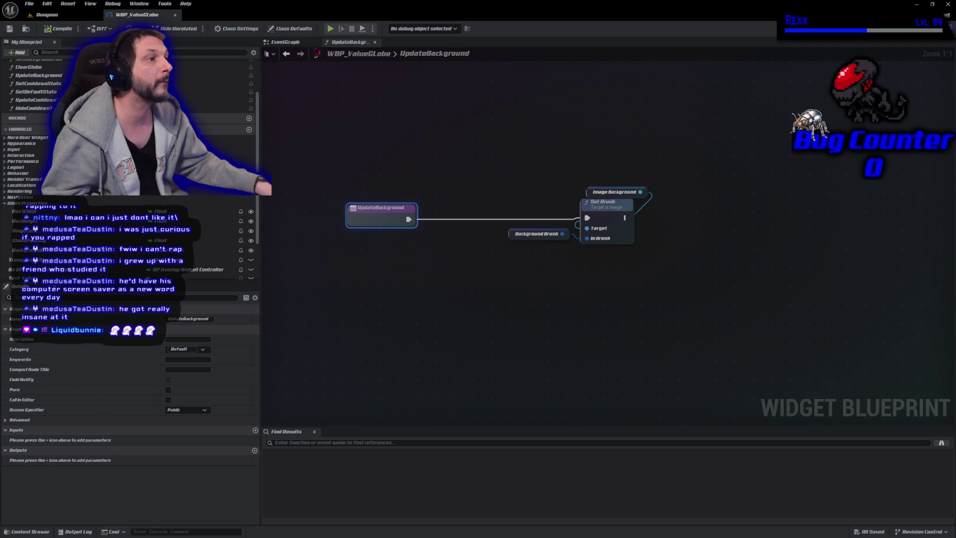
left_click(297, 43)
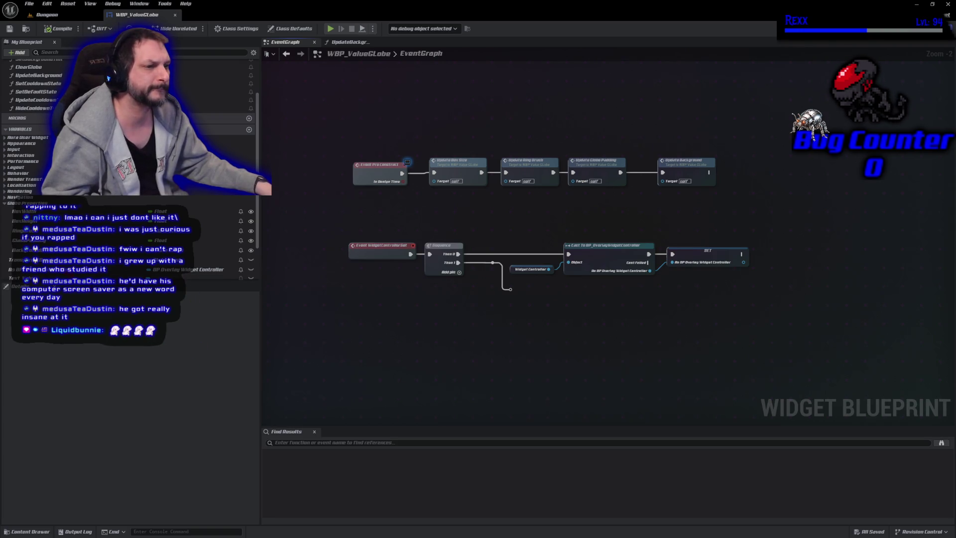
left_click(214, 249)
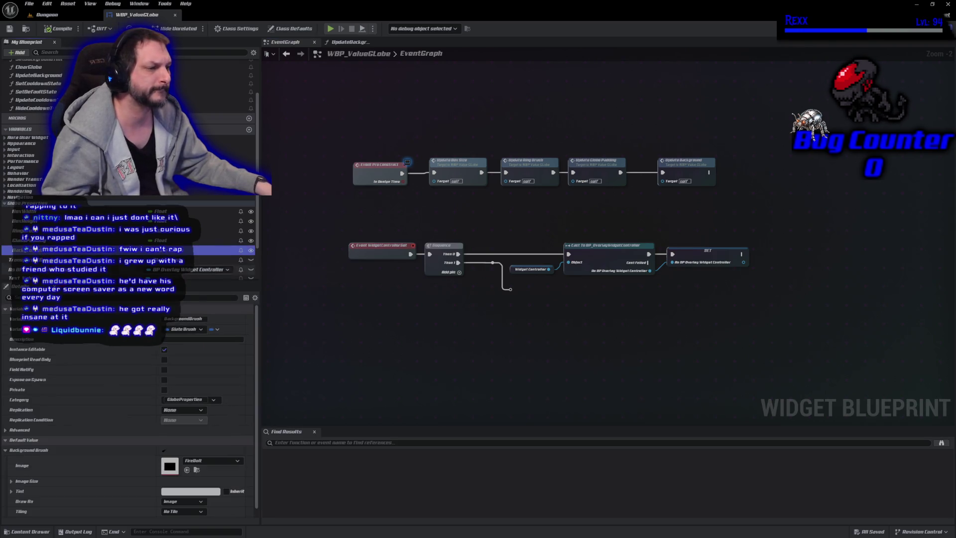
- Set BackgroundBrush's default image to MI_LockedBG instead of M_FlowingGlobe, then compile
left_click(198, 464)
type("globe")
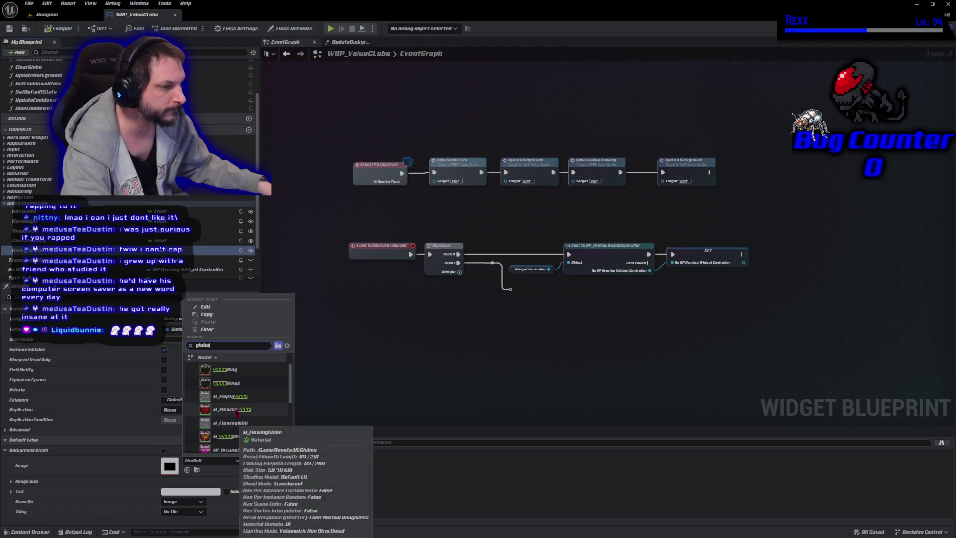
left_click(234, 409)
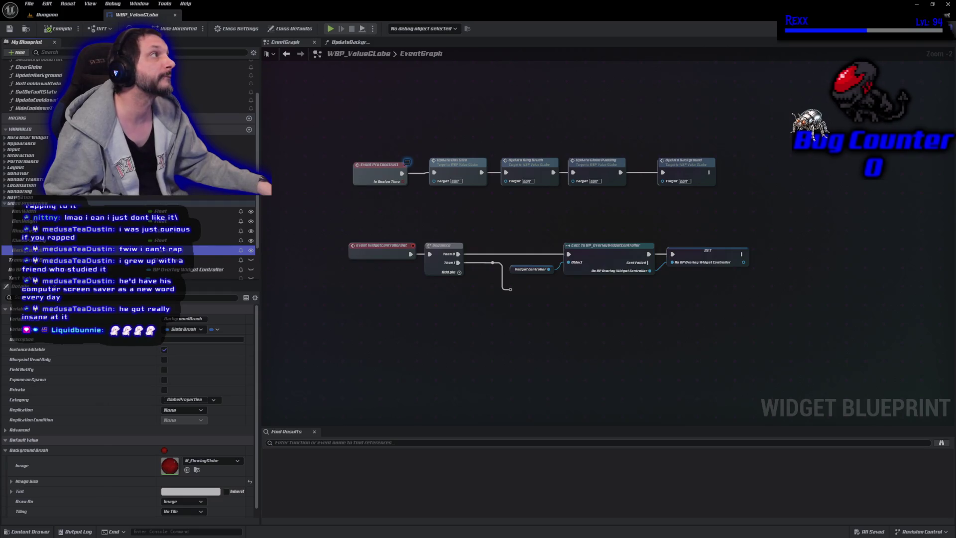
left_click(199, 461)
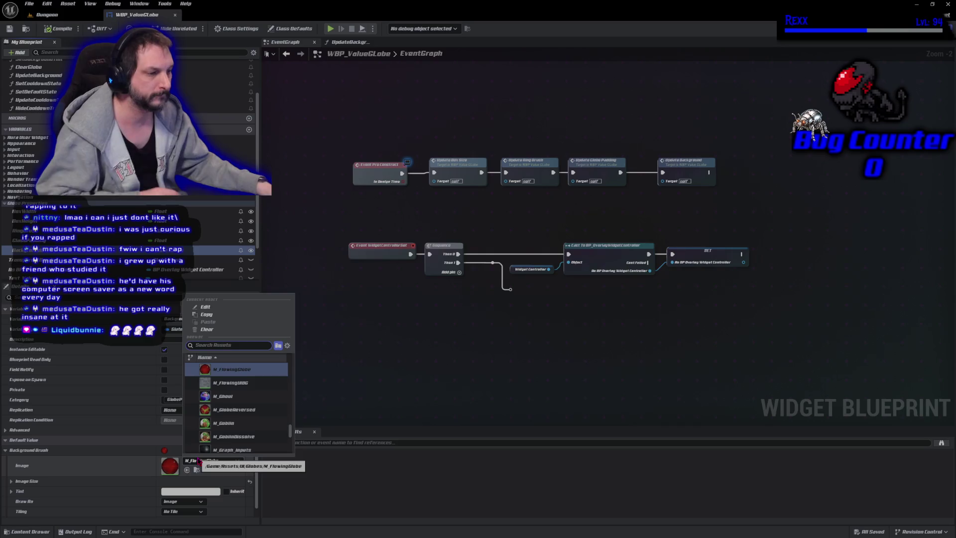
type("lockedd")
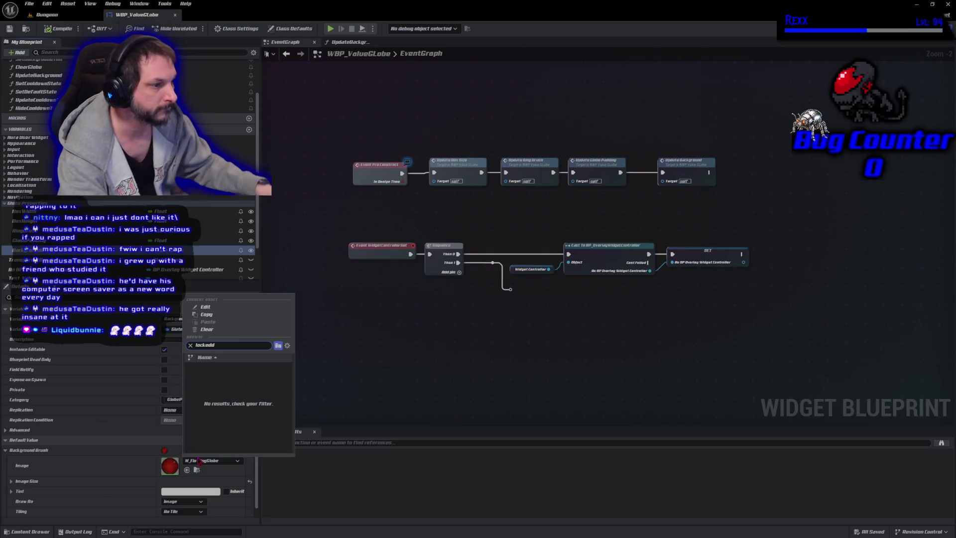
key("BackSpace")
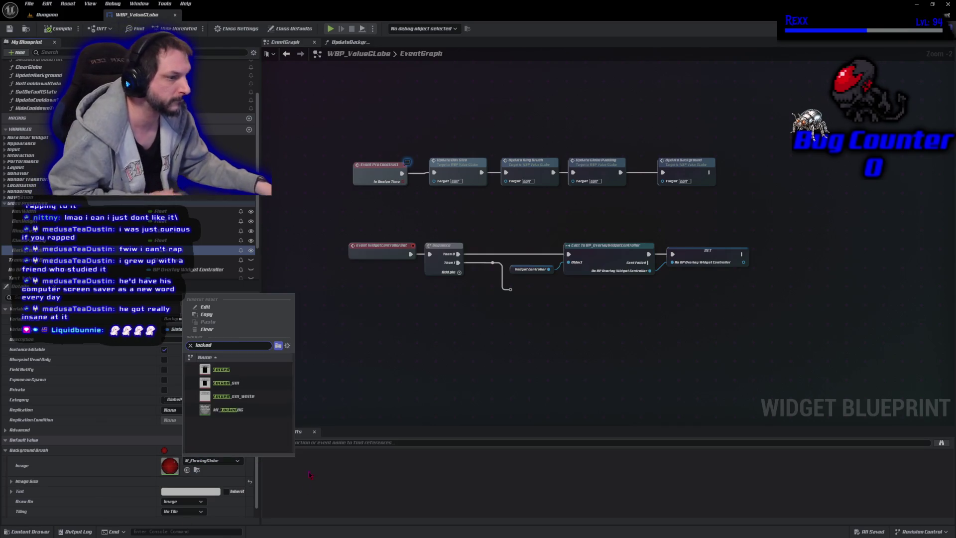
left_click(271, 412)
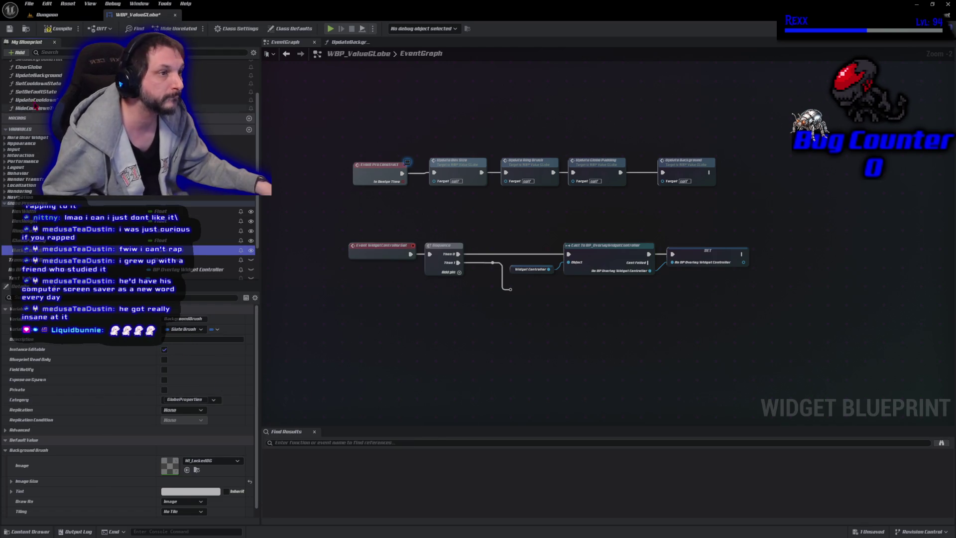
left_click(51, 32)
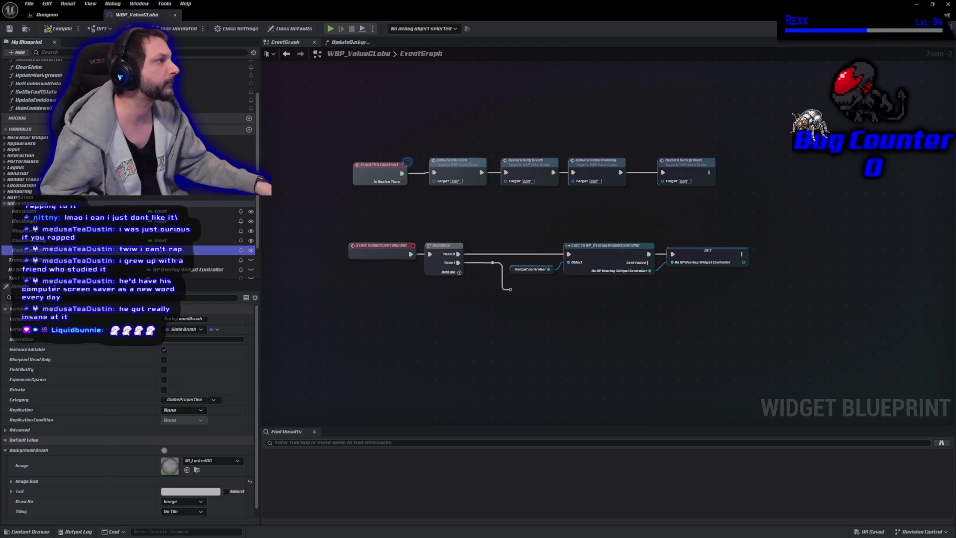
left_click(901, 28)
- Frame the whole globe in the Designer, then switch to the event graph with Ctrl+Shift+G
scroll(499, 344, "up", 5)
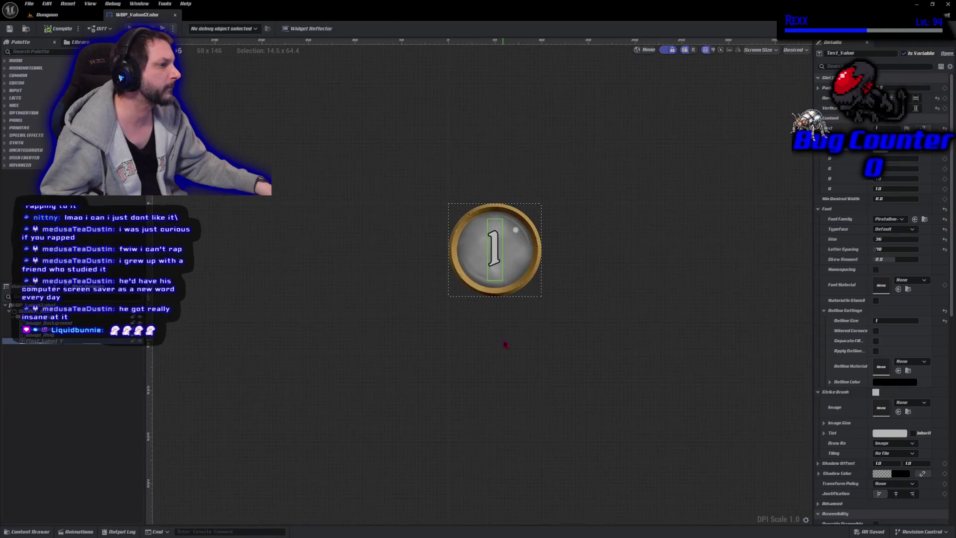
scroll(474, 380, "up", 3)
mouse_move(463, 395)
left_mouse_down()
mouse_move(463, 501)
mouse_move(468, 483)
left_mouse_up()
scroll(462, 501, "down", 1)
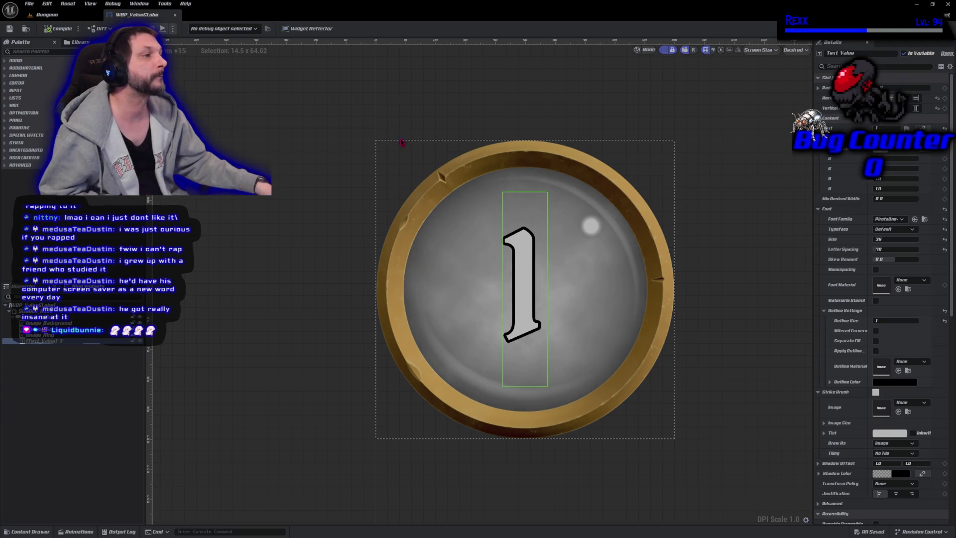
key("ctrl+shift+g")
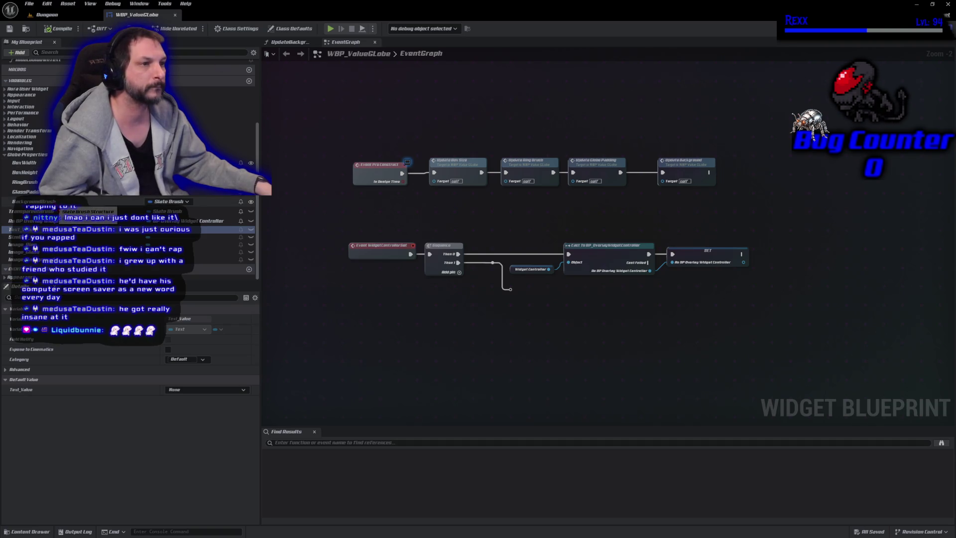
- Add a SetBackgroundTint call right after Update Background and save all changes
scroll(130, 149, "up", 4)
mouse_move(30, 119)
left_mouse_down()
mouse_move(713, 180)
mouse_move(659, 168)
left_mouse_up()
left_click_drag(734, 176, 724, 172)
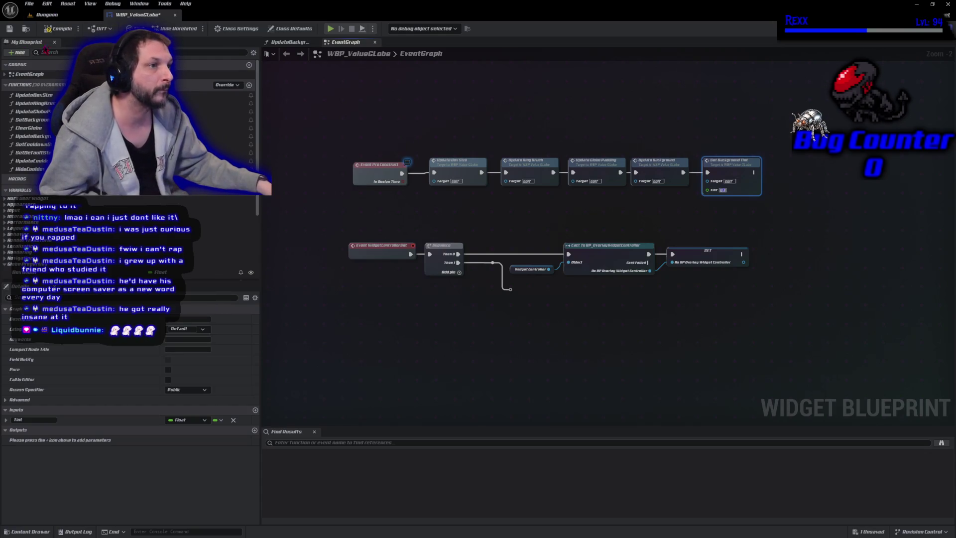
key("ctrl+s")
left_click(29, 4)
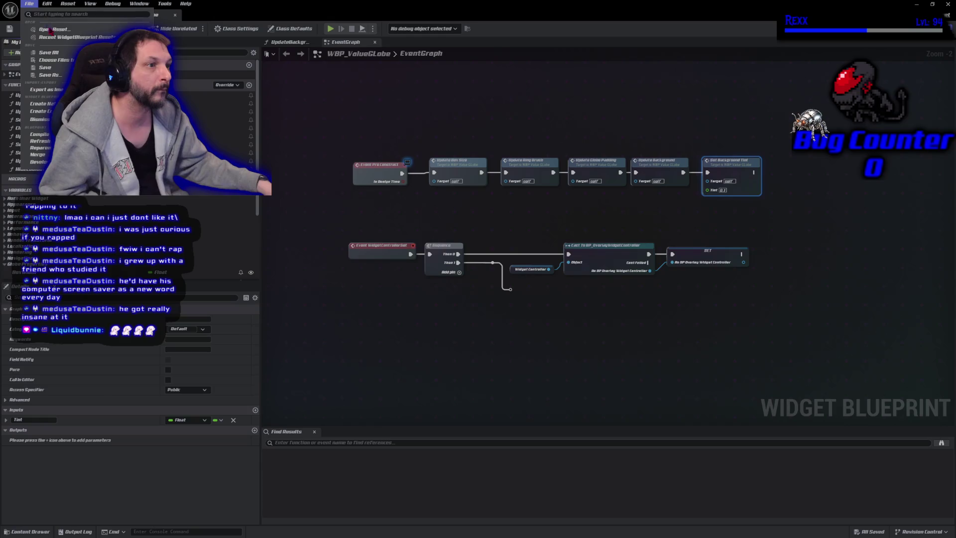
left_click(48, 53)
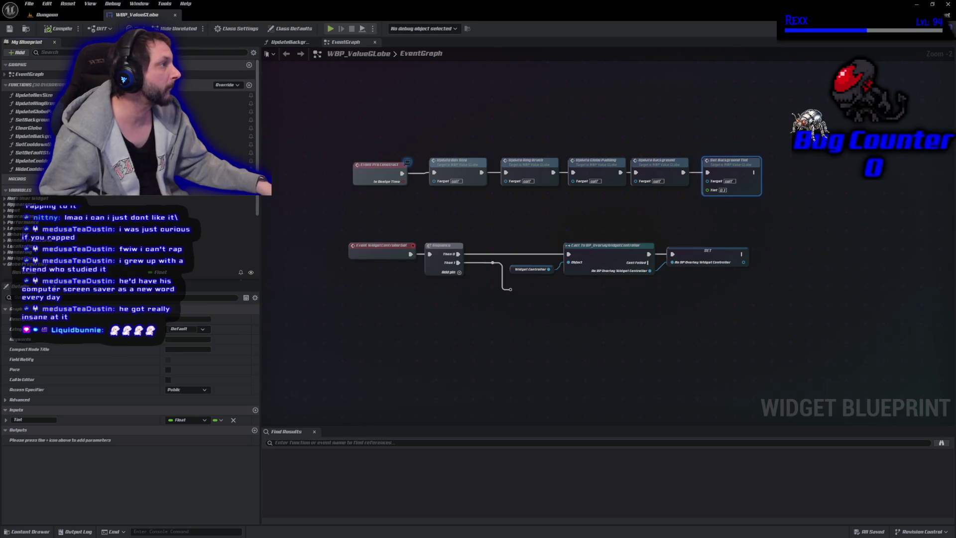
- Switch to the Designer and centre the darkened globe in view
left_click(921, 28)
scroll(493, 339, "up", 6)
mouse_move(498, 329)
left_mouse_down()
mouse_move(581, 356)
mouse_move(570, 455)
left_mouse_up()
scroll(569, 454, "up", 3)
left_click_drag(554, 412, 560, 508)
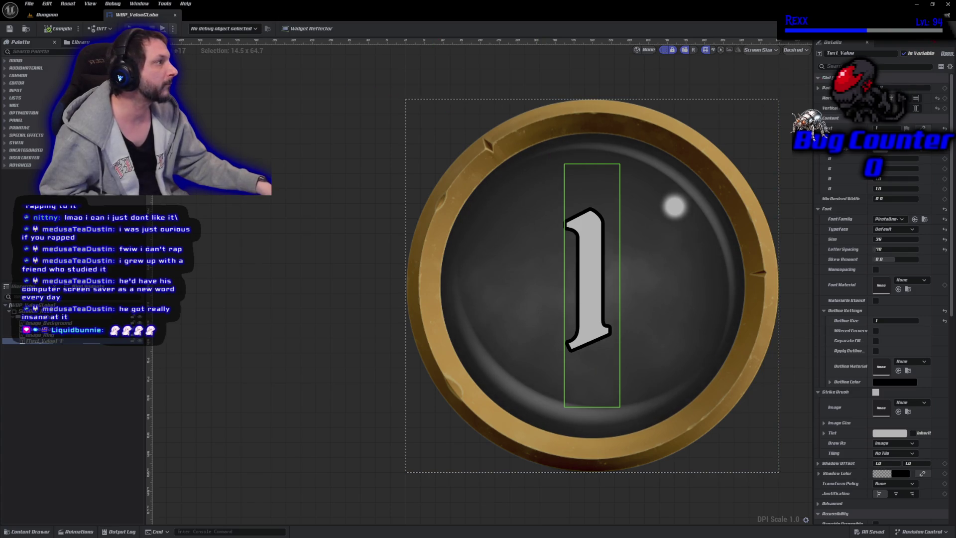
- Set the Set Background Tint node's Tint to 0.85 and save
left_click(936, 28)
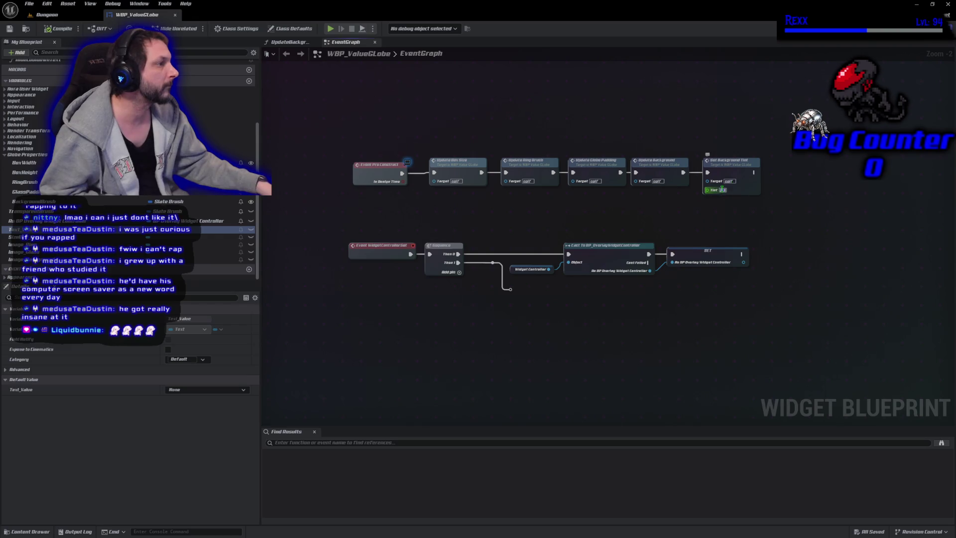
type("0.85")
key("Return")
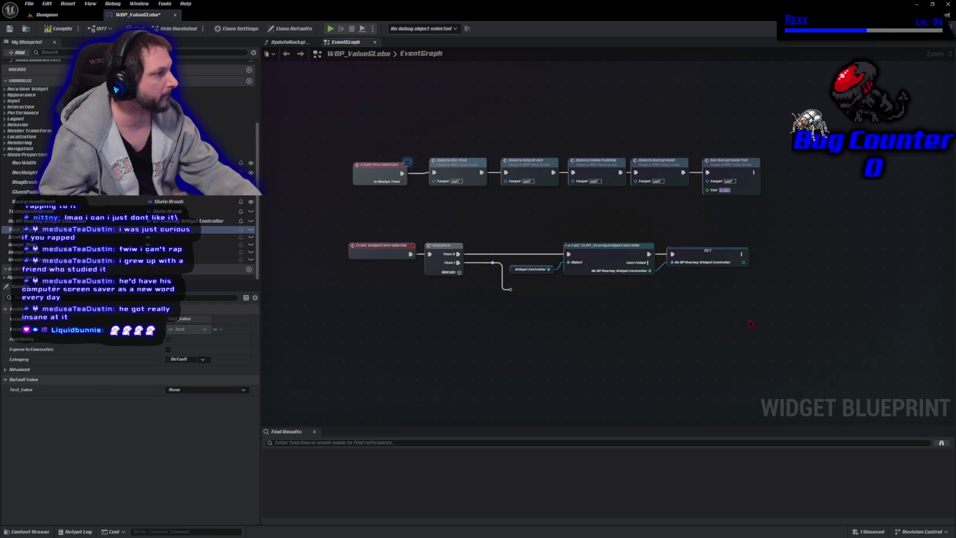
left_click(10, 29)
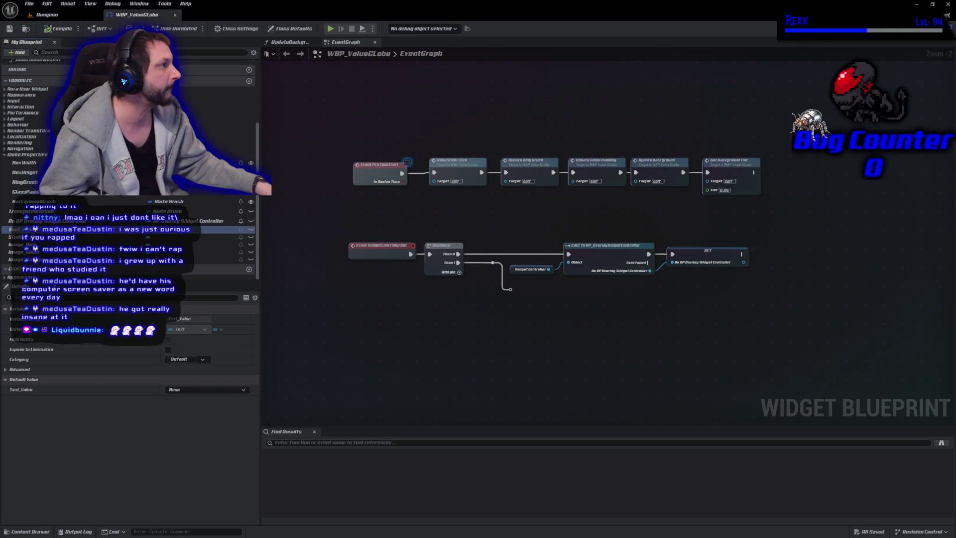
- Preview the tinted globe in the Designer, then return to the event graph
left_click(864, 45)
scroll(489, 322, "up", 6)
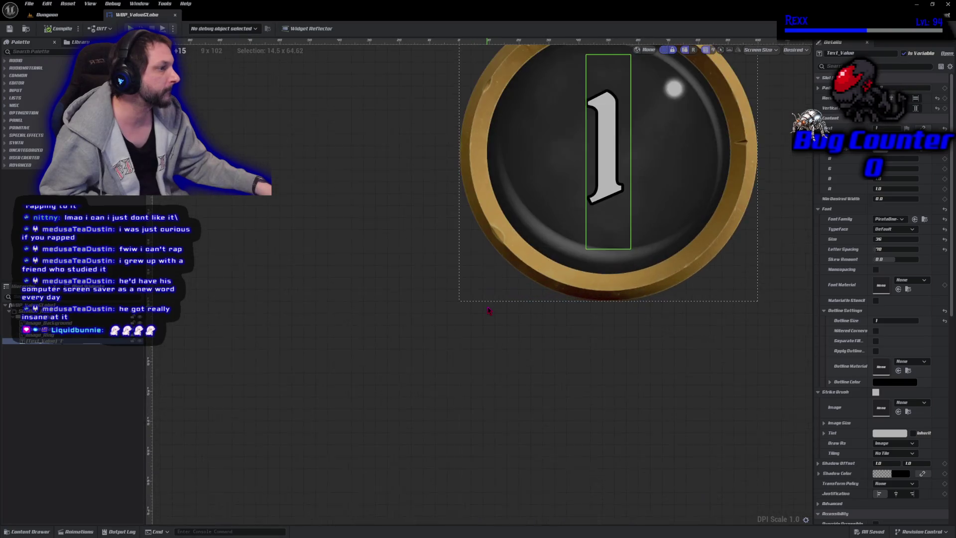
scroll(617, 299, "down", 2)
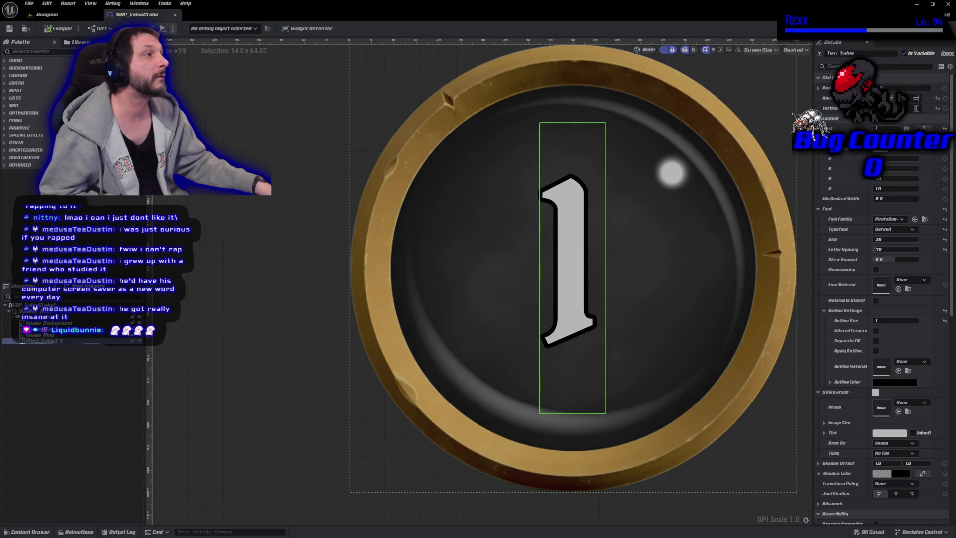
left_click(31, 531)
left_click(31, 531)
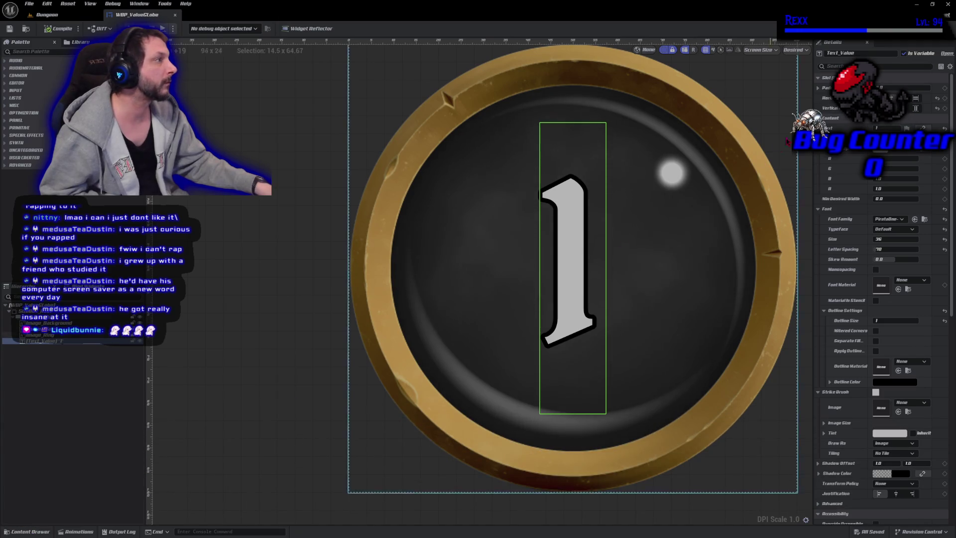
left_click(933, 28)
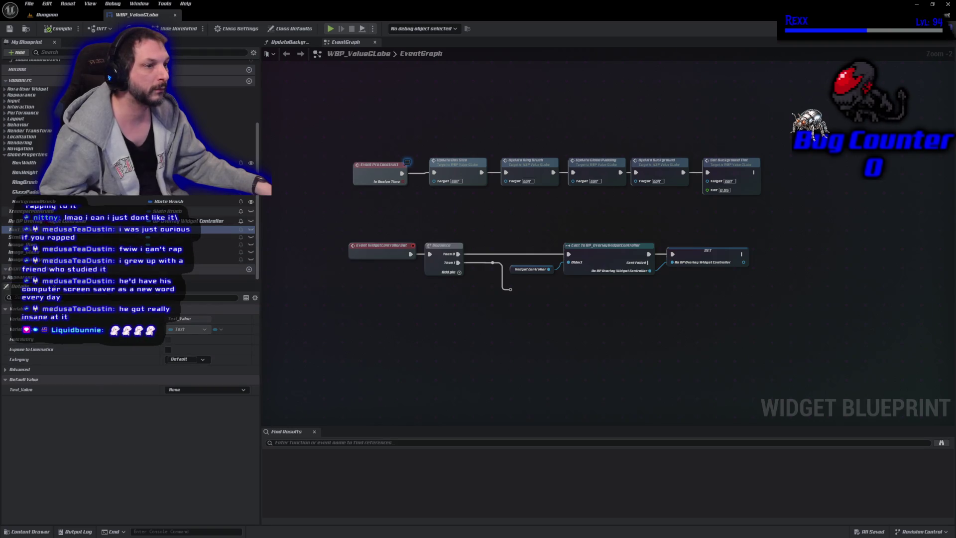
left_click(34, 201)
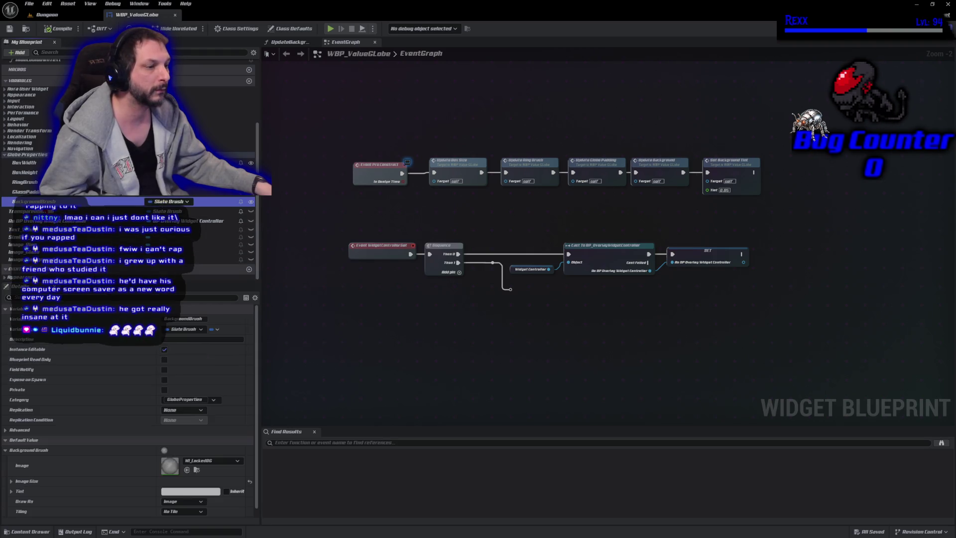
- Duplicate MI_LockedBG in the Globes folder and name the copy MI_LevelBG
left_click(197, 469)
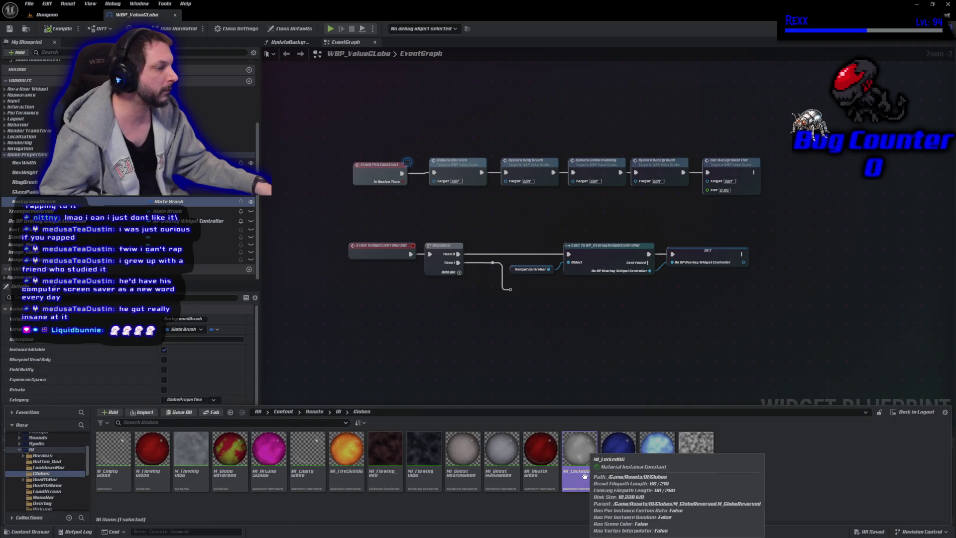
right_click(581, 455)
left_click(619, 318)
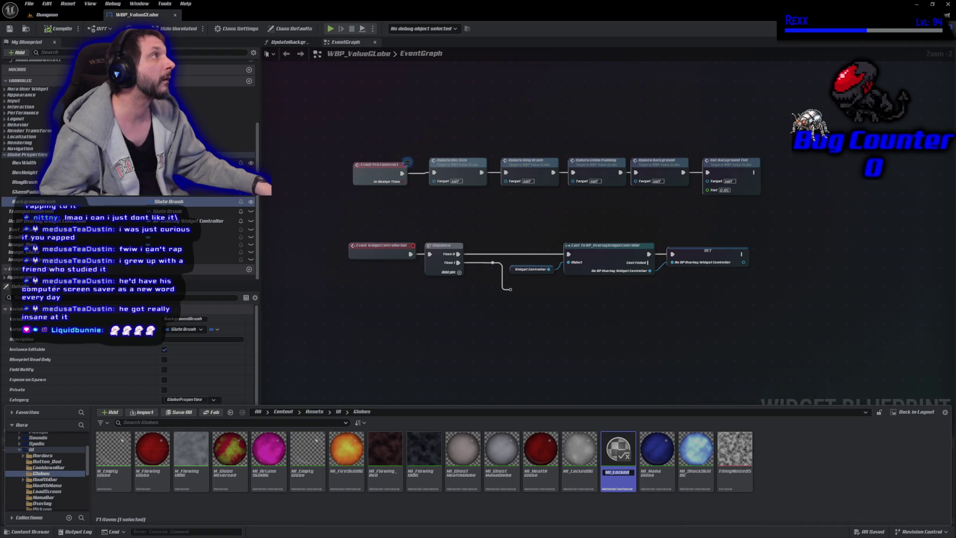
key("Return")
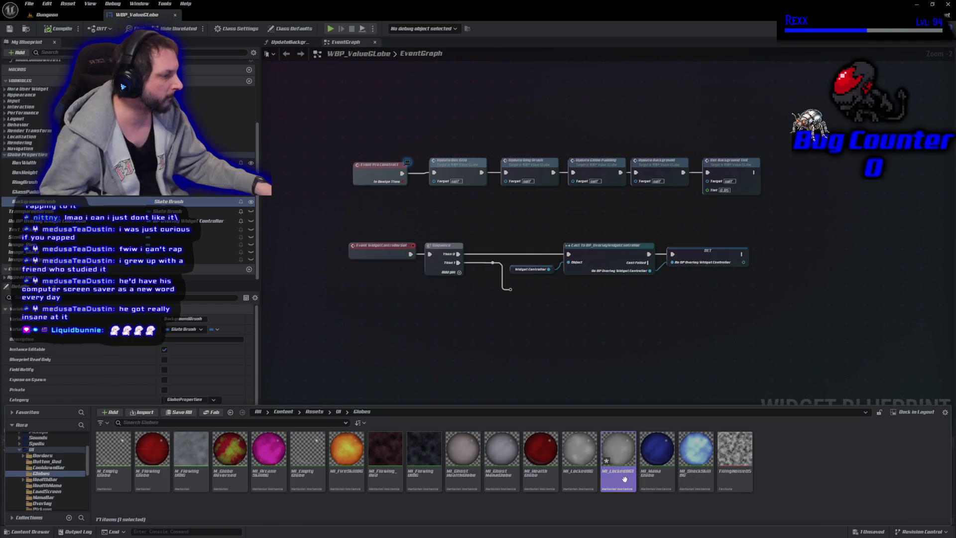
key("F2")
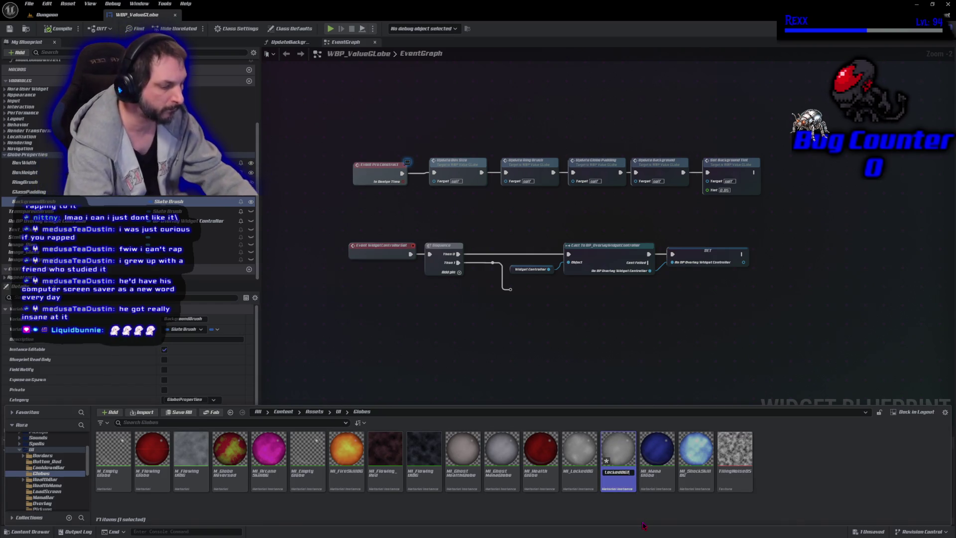
type("MI_L")
type("ocked")
type("BG")
key("Return")
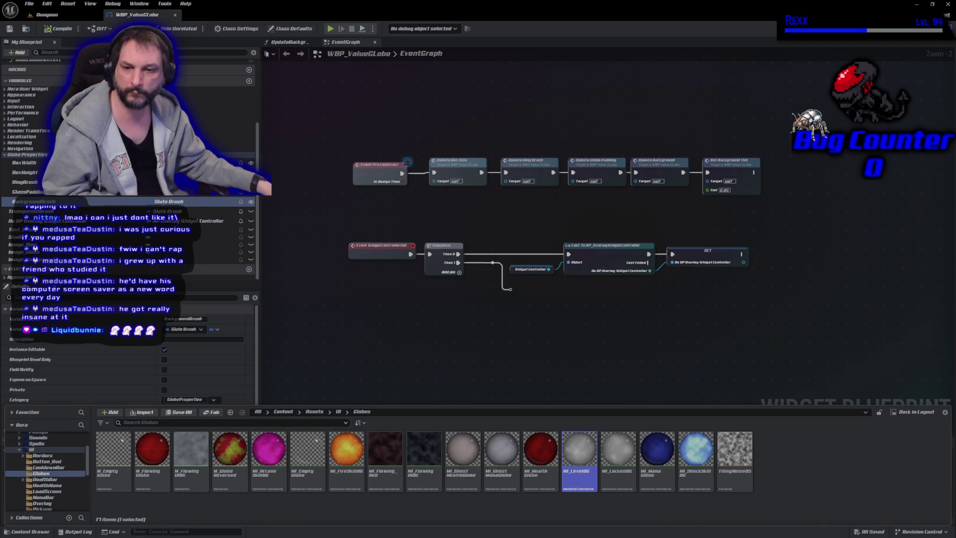
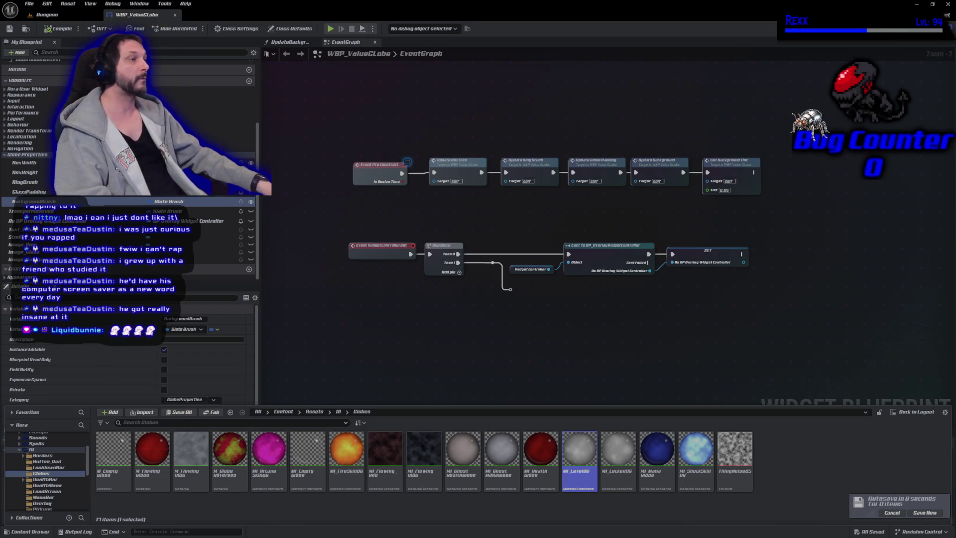
- Save all, then set UpdateBackground's Background Brush image to MI_LevelBG
left_click(924, 514)
left_click(288, 42)
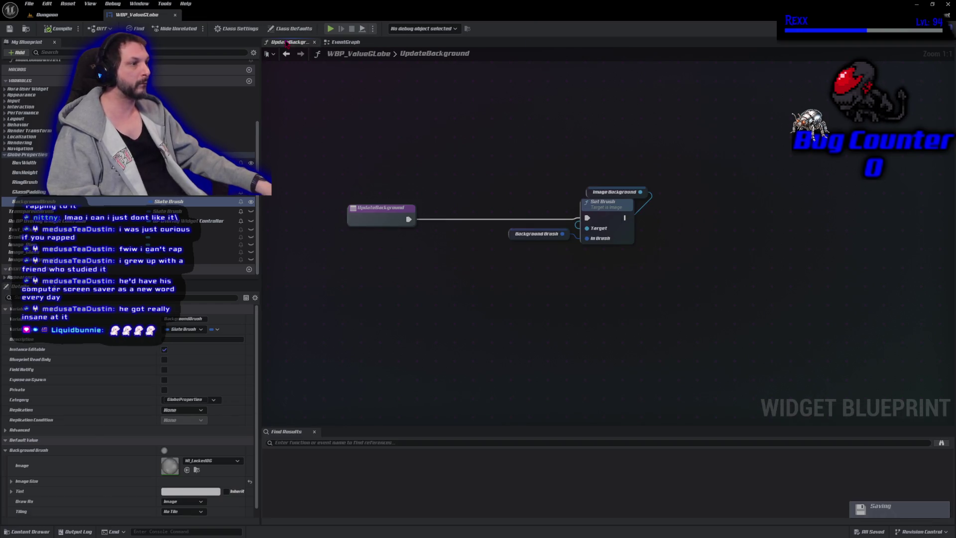
left_click(209, 461)
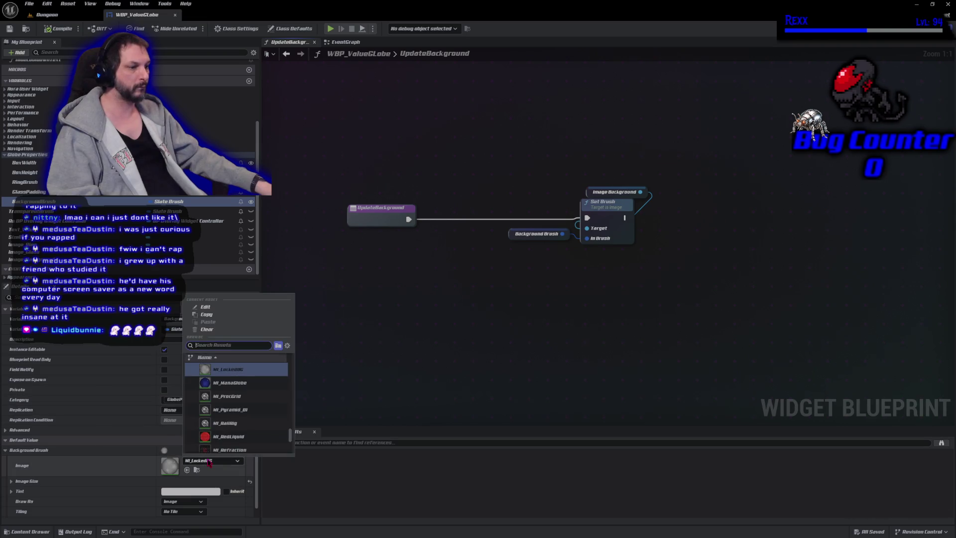
scroll(237, 372, "up", 1)
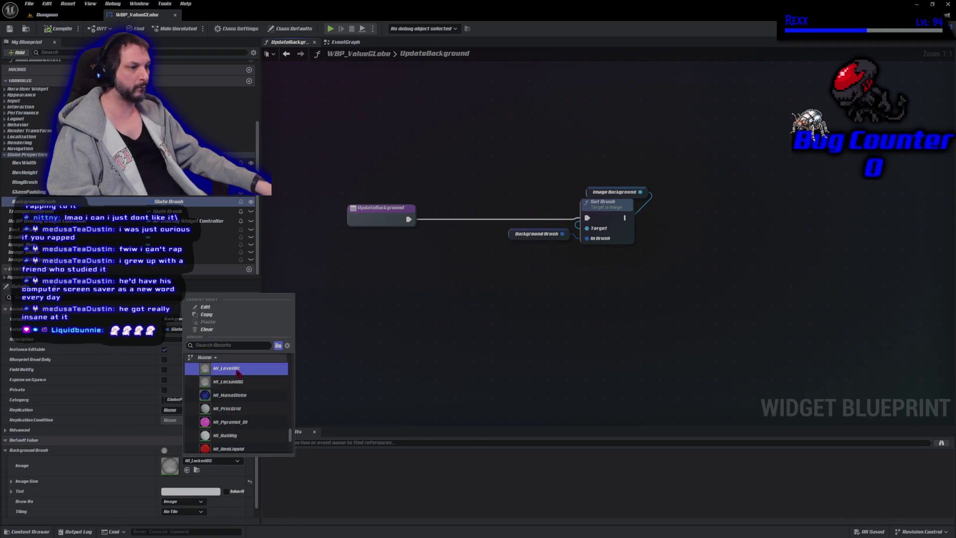
left_click(237, 369)
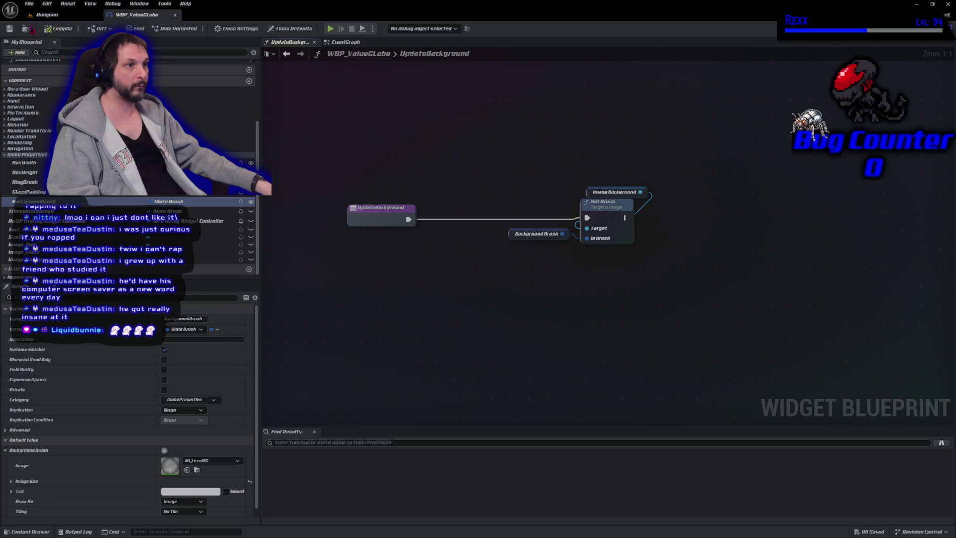
left_click(913, 28)
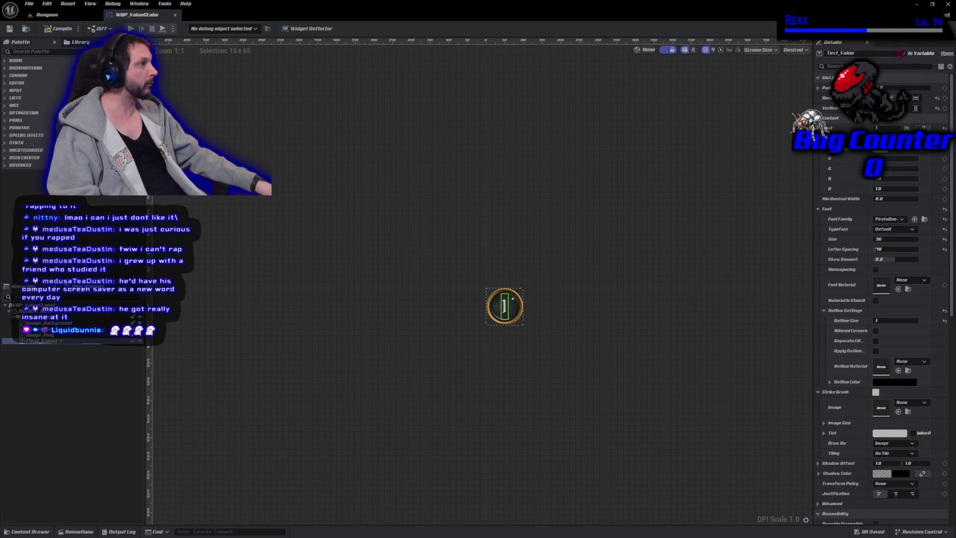
left_click(938, 28)
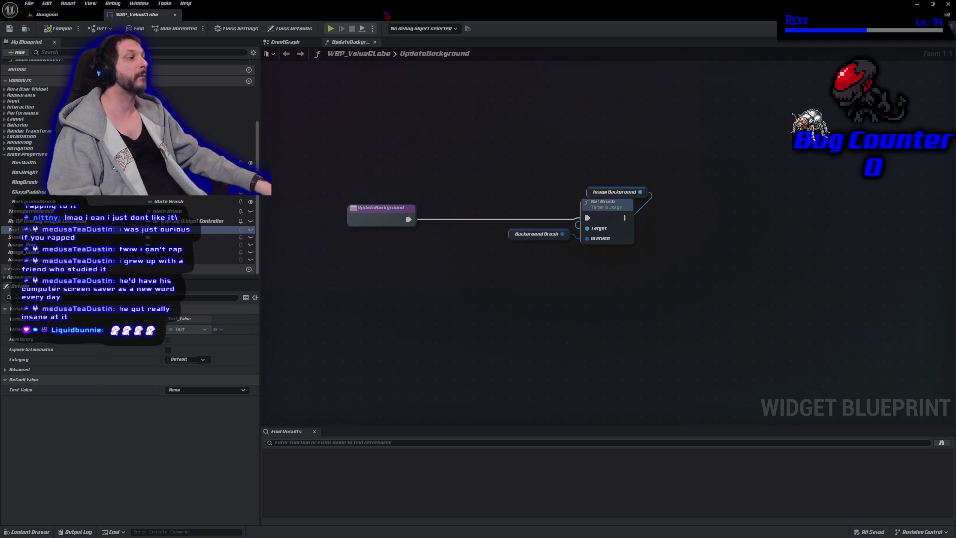
- Unwire Set Background Tint from the preconstruct chain, save, and open MI_LevelBG
left_click(285, 42)
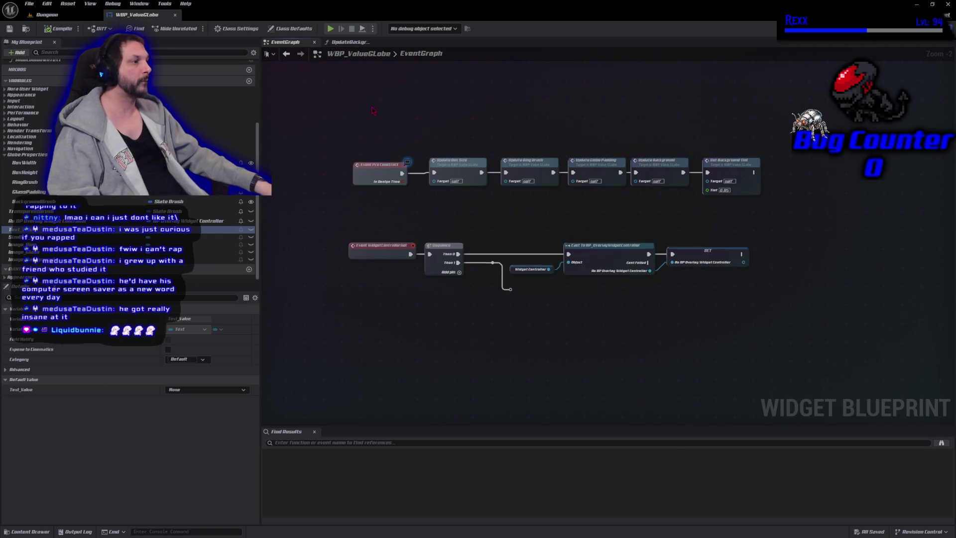
left_click(707, 172, "alt")
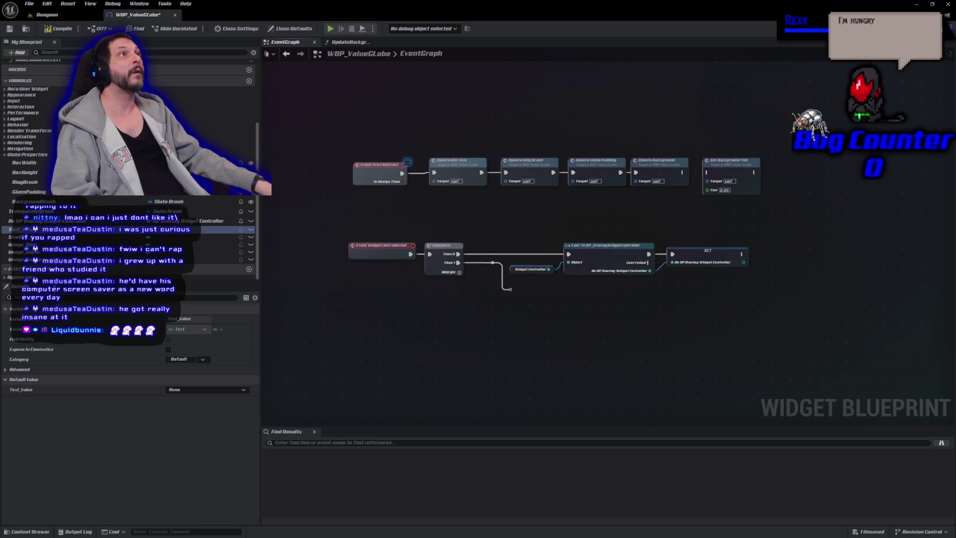
key("ctrl+s")
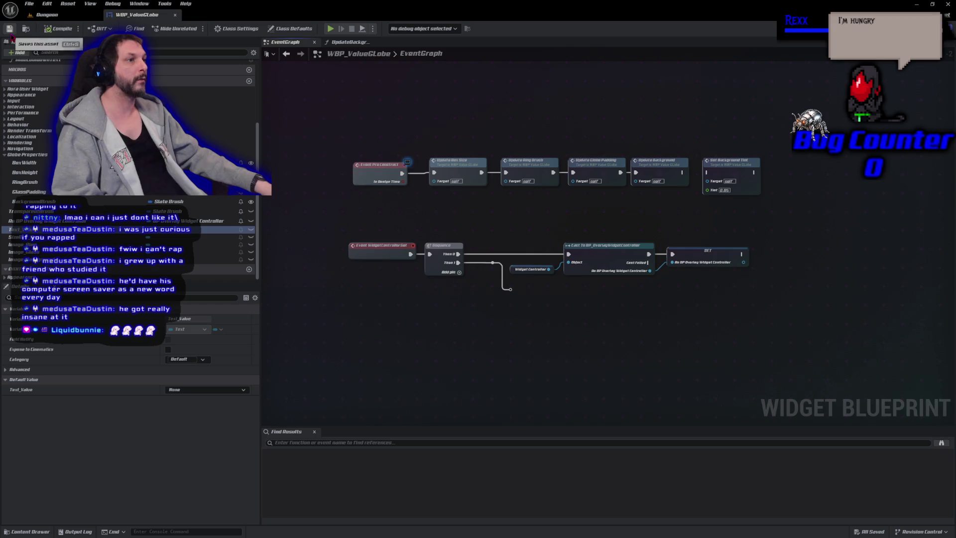
left_click(30, 531)
double_click(582, 485)
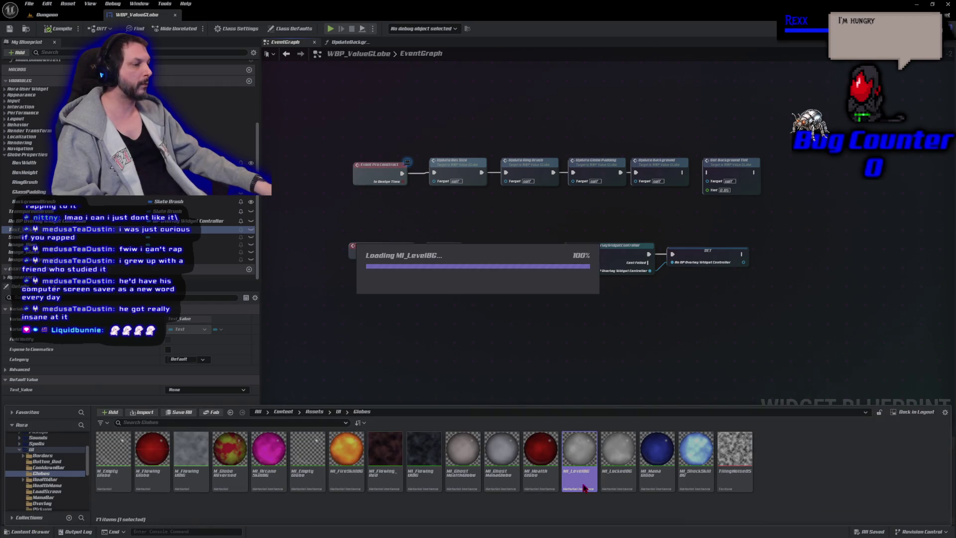
- Zoom into the MI_LevelBG preview sphere and check the viewport options
scroll(493, 331, "up", 3)
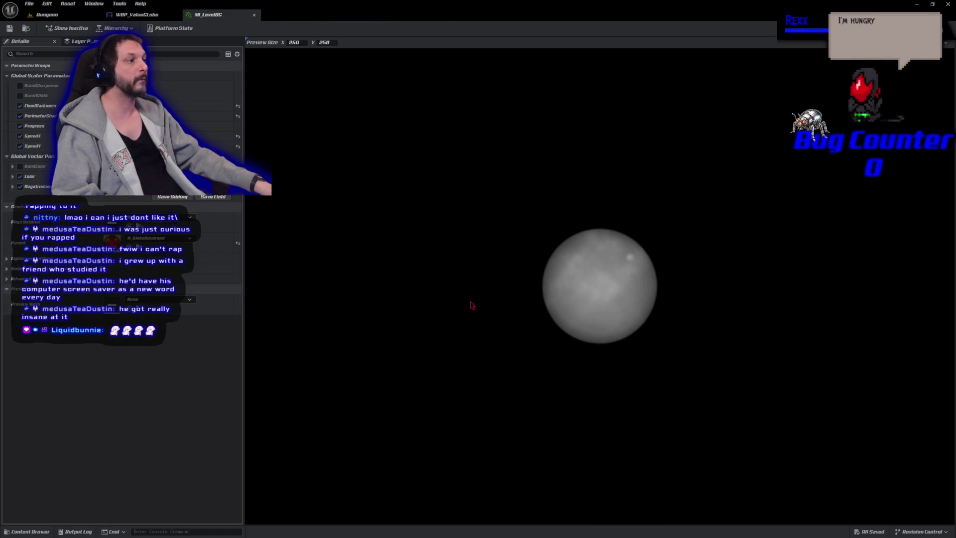
scroll(473, 302, "up", 4)
right_click(488, 309)
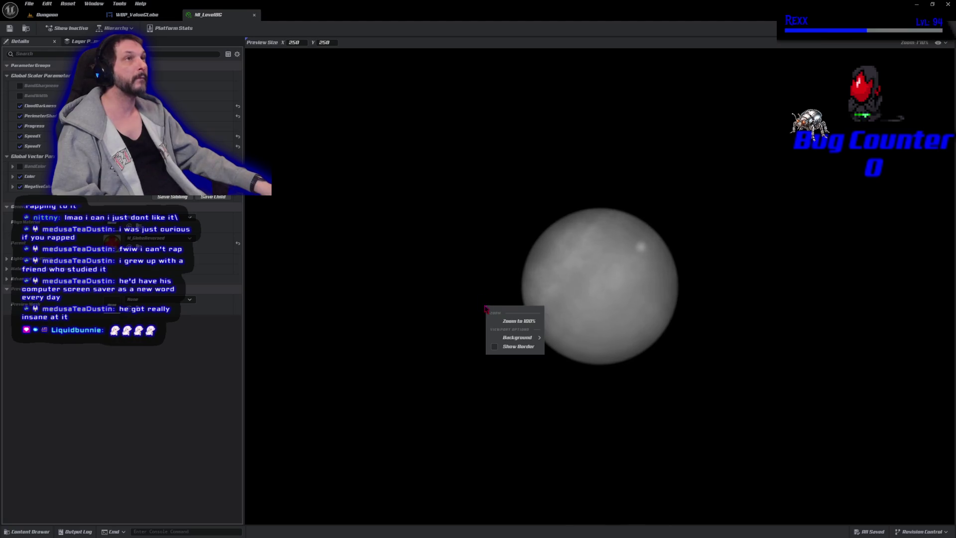
key("Escape")
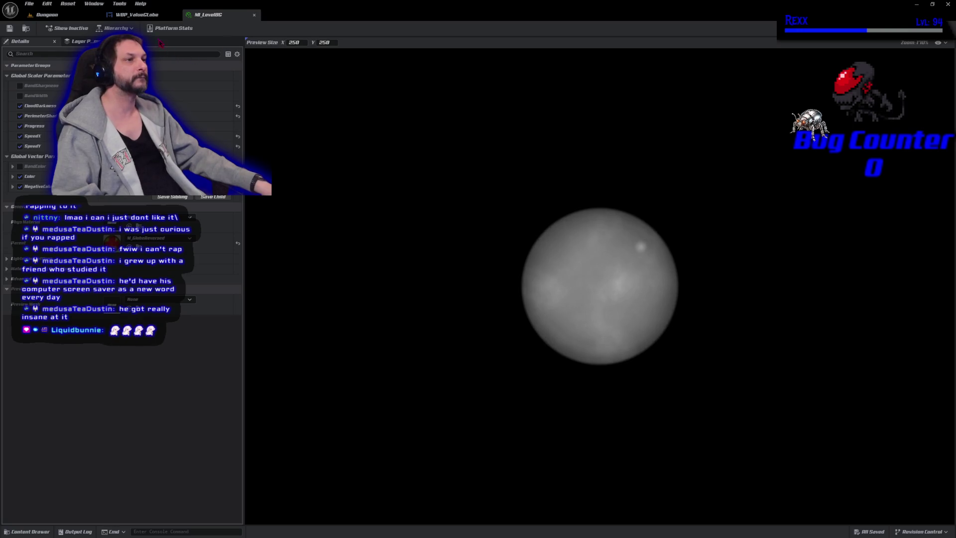
- Compare with the WBP_ValueGlobe designer, then return to MI_LevelBG and toggle a parameter override
left_click(144, 19)
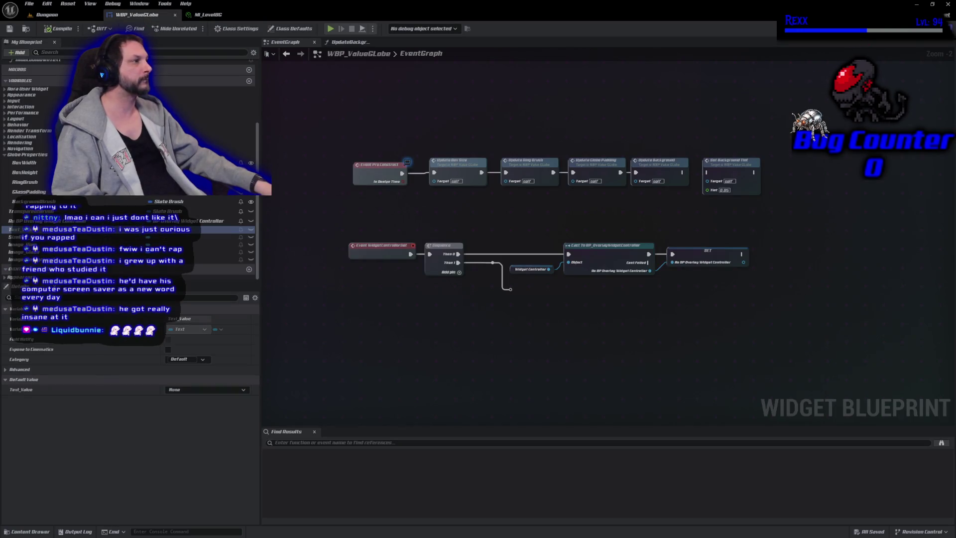
left_click(925, 28)
scroll(566, 277, "up", 5)
mouse_move(320, 306)
left_mouse_down()
mouse_move(727, 306)
mouse_move(595, 288)
mouse_move(684, 212)
left_mouse_up()
scroll(595, 288, "up", 6)
left_click(208, 14)
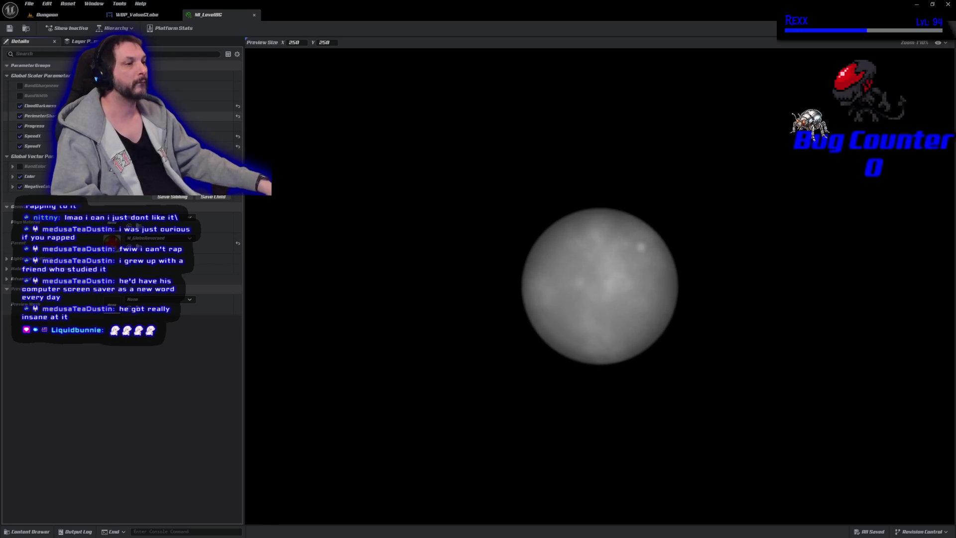
key("Return")
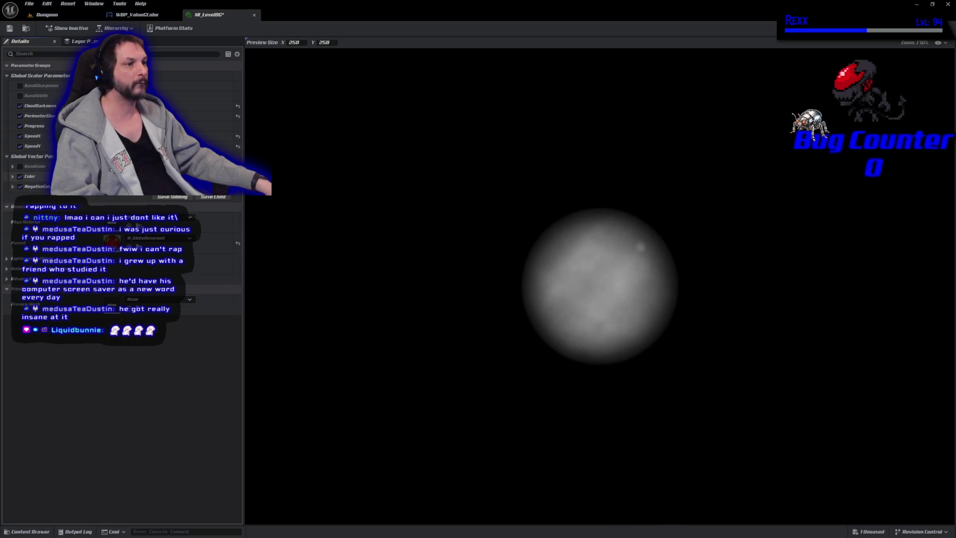
- Set the globe's Color parameter to near-black (0.01) and reset SpeedX to default
left_click(134, 177)
left_click(240, 270)
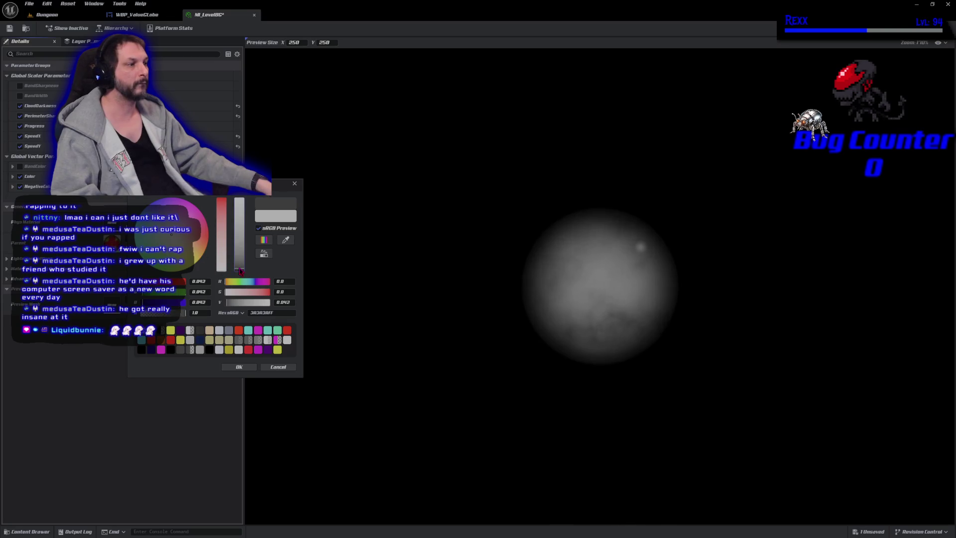
left_click(239, 269)
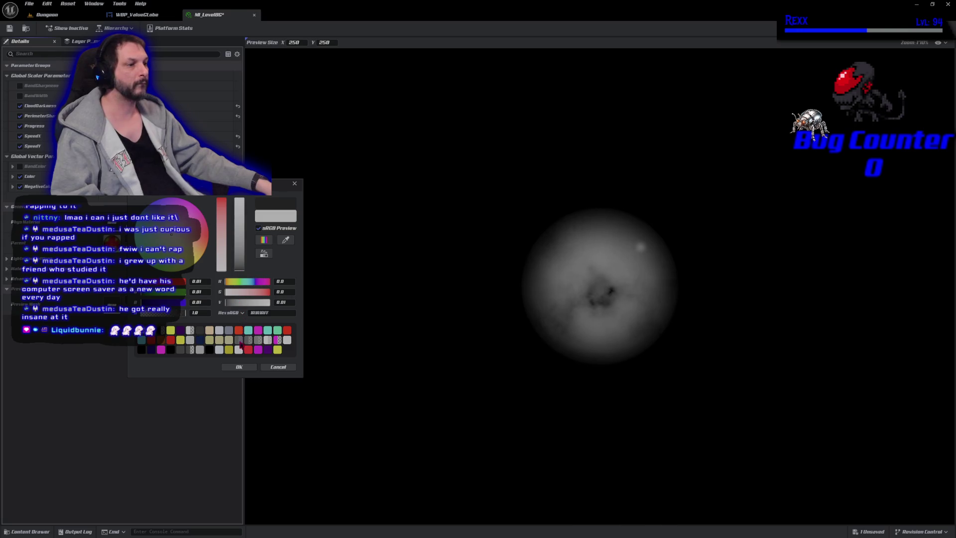
left_click(239, 368)
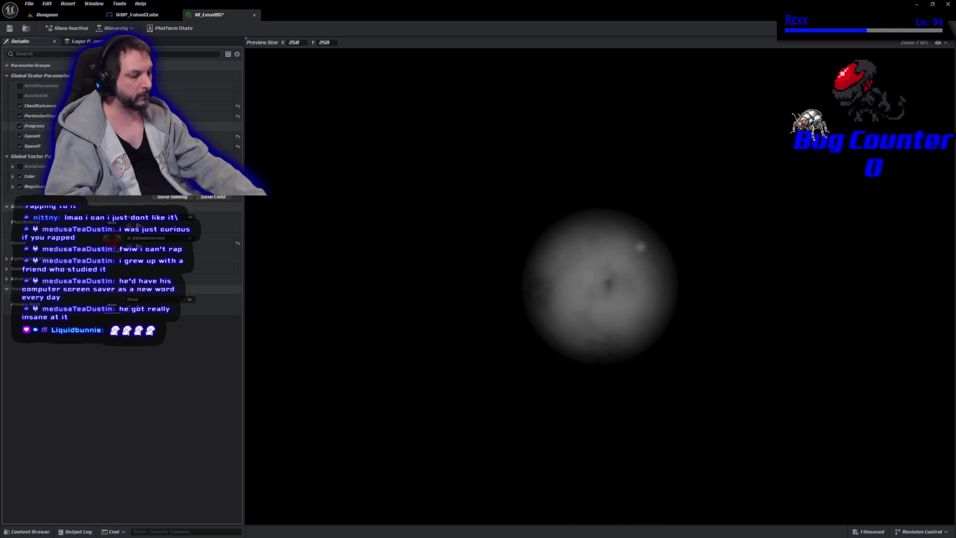
left_click(238, 136)
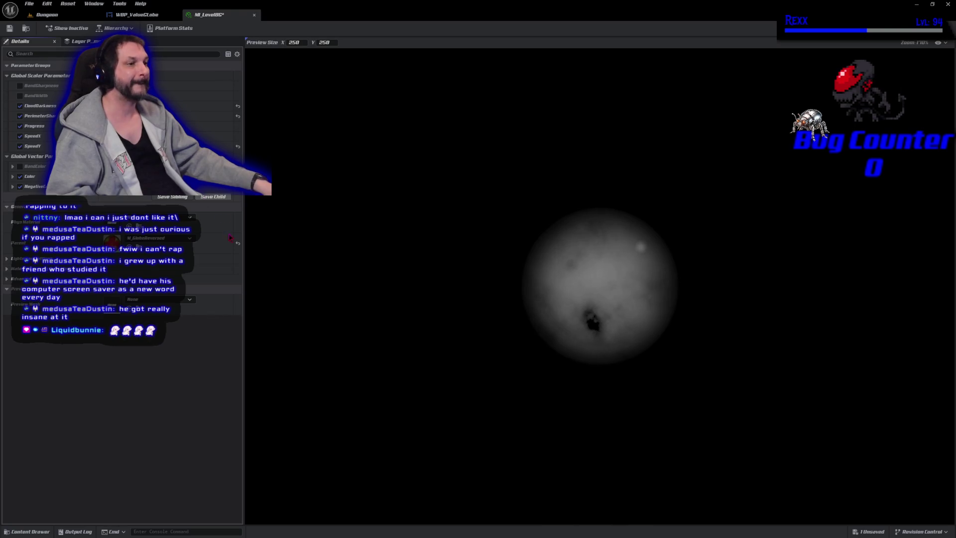
- Darken the other colour parameter to about 0.047 grey and save MI_LevelBG
left_click(165, 176)
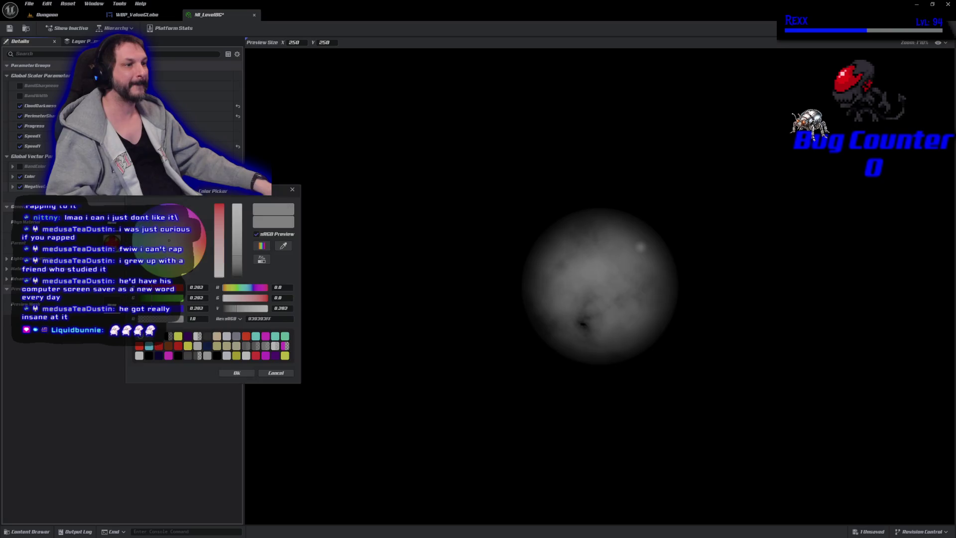
left_click(238, 276)
left_click_drag(237, 280, 235, 273)
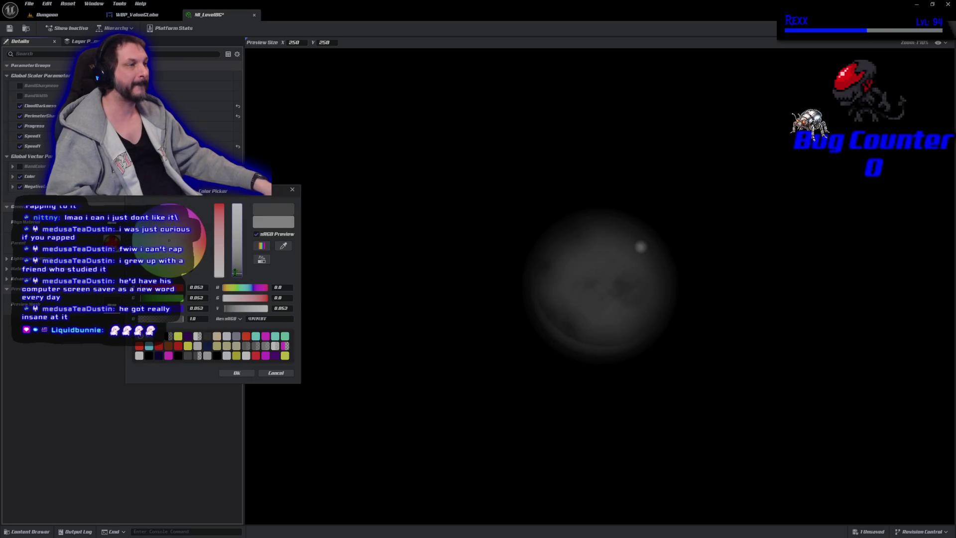
left_click(233, 376)
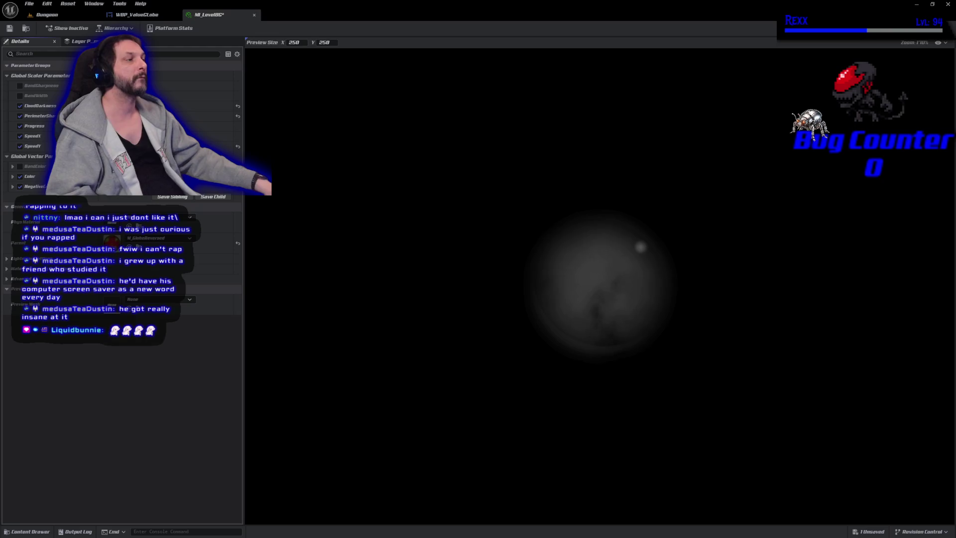
left_click(10, 29)
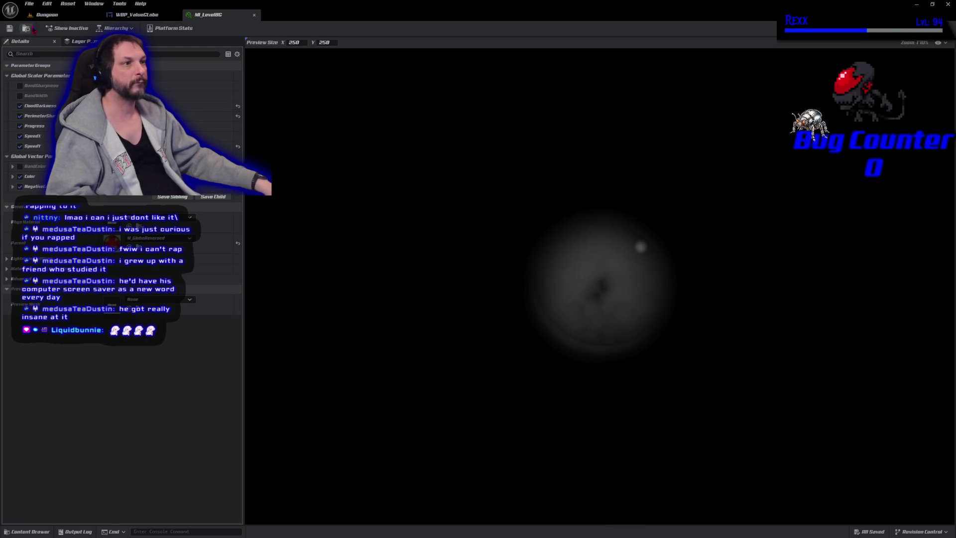
left_click(134, 15)
left_click_drag(464, 361, 452, 347)
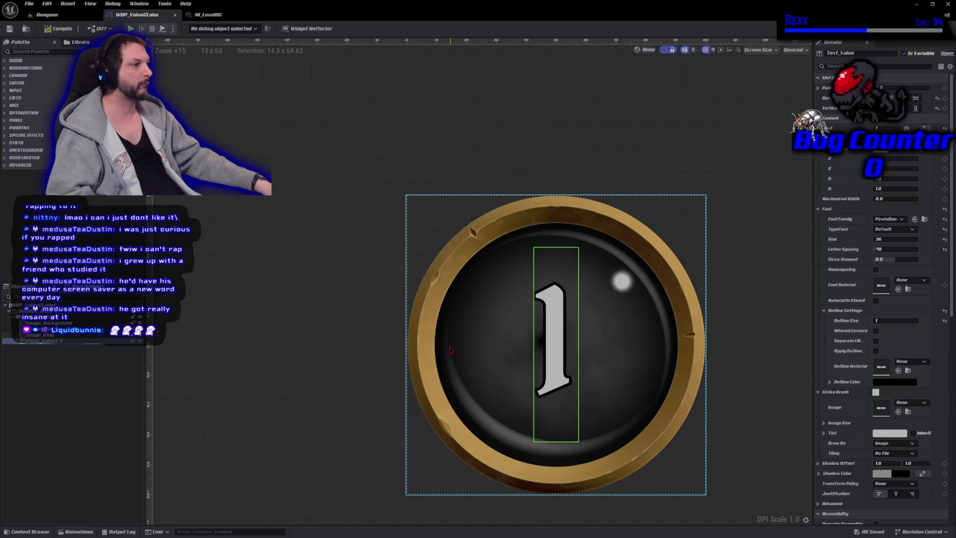
scroll(386, 374, "up", 3)
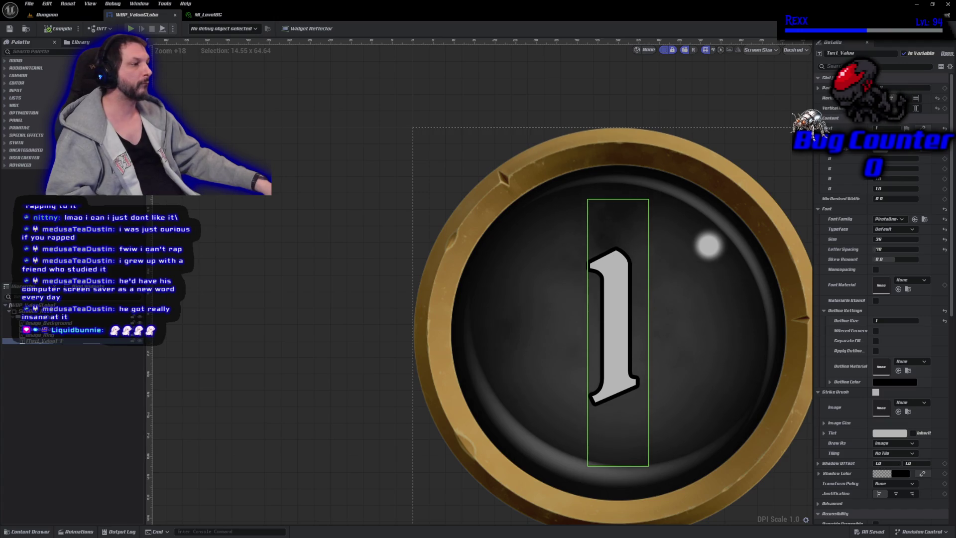
left_click(272, 161)
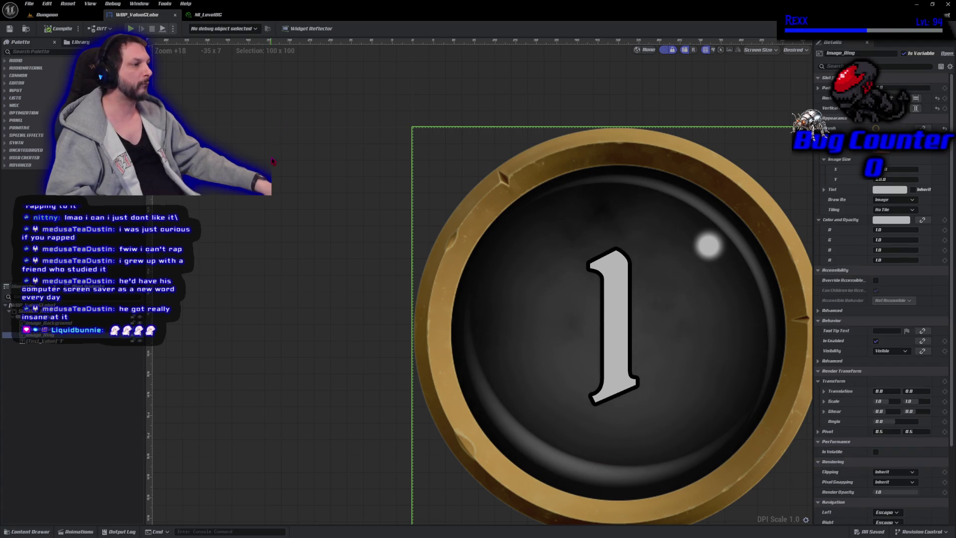
left_click(208, 14)
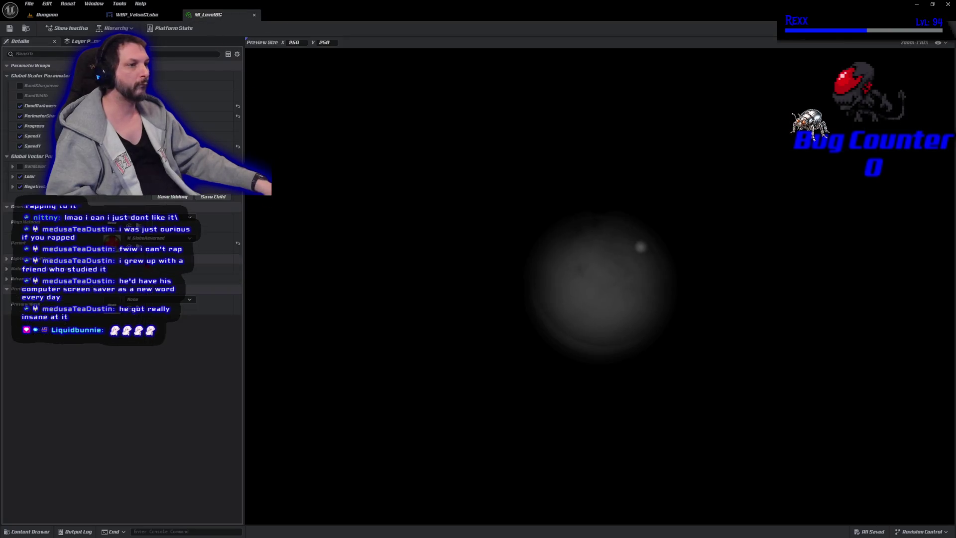
- Lighten the globe's Color parameter slightly to dark grey and save MI_LevelBG
left_click(134, 176)
left_click(232, 265)
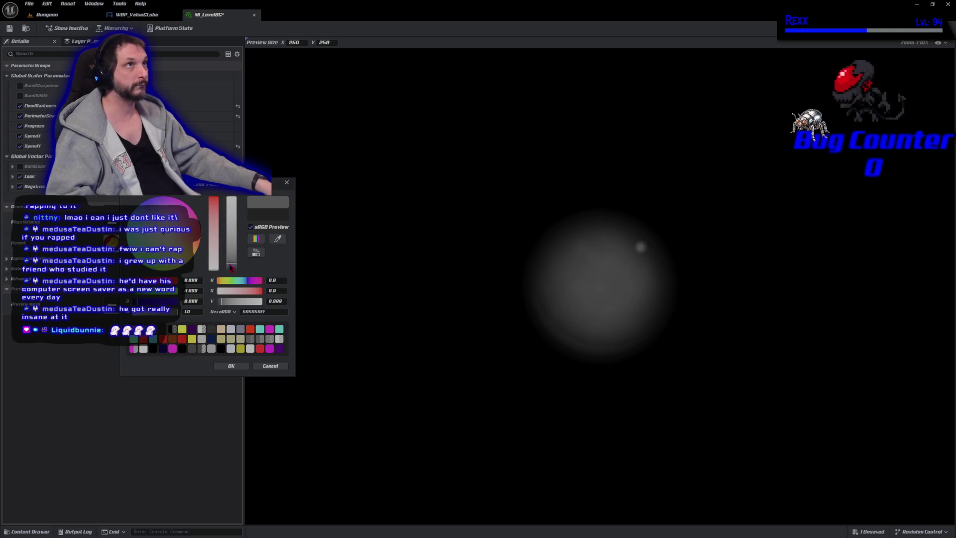
left_click(231, 365)
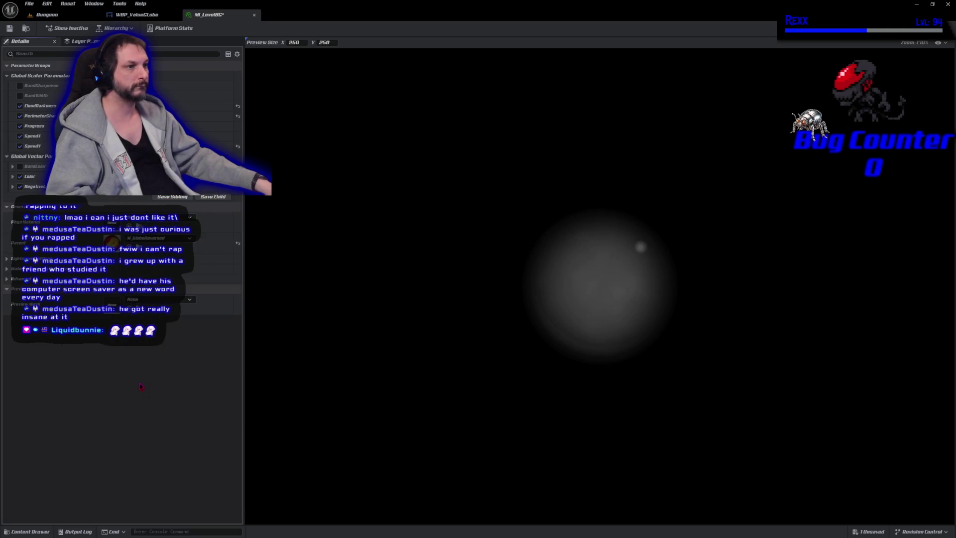
left_click(9, 28)
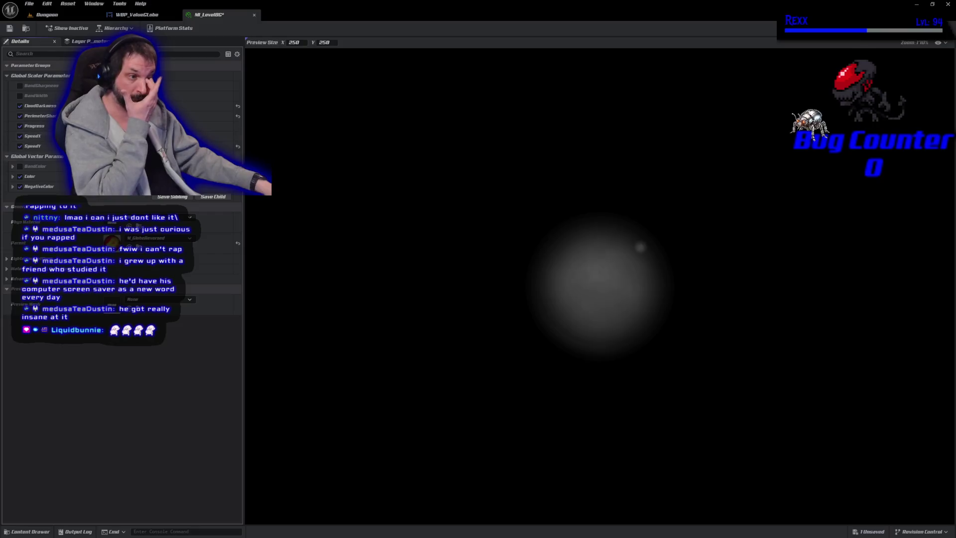
- Adjust and darken the other vector colour parameters, and enable the BandColor override
left_click(150, 176)
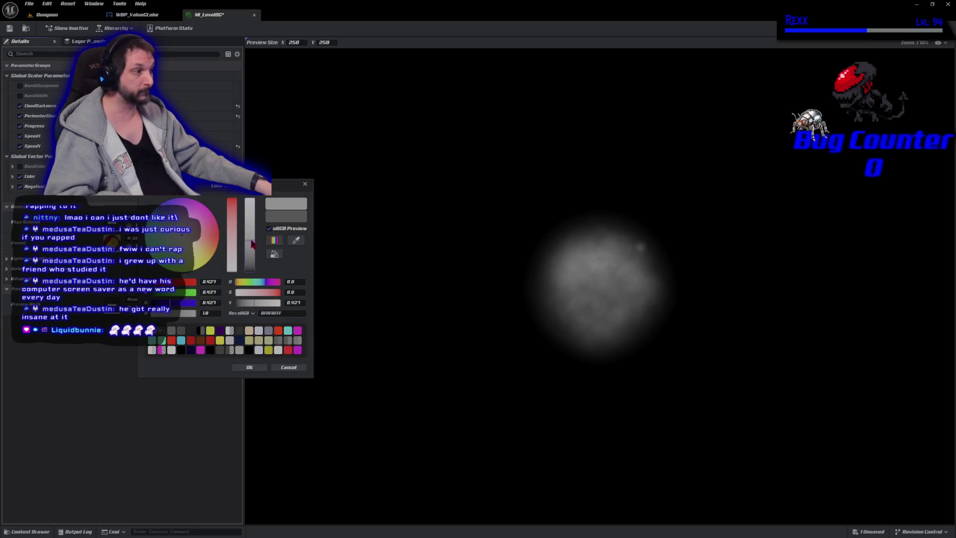
left_click(249, 367)
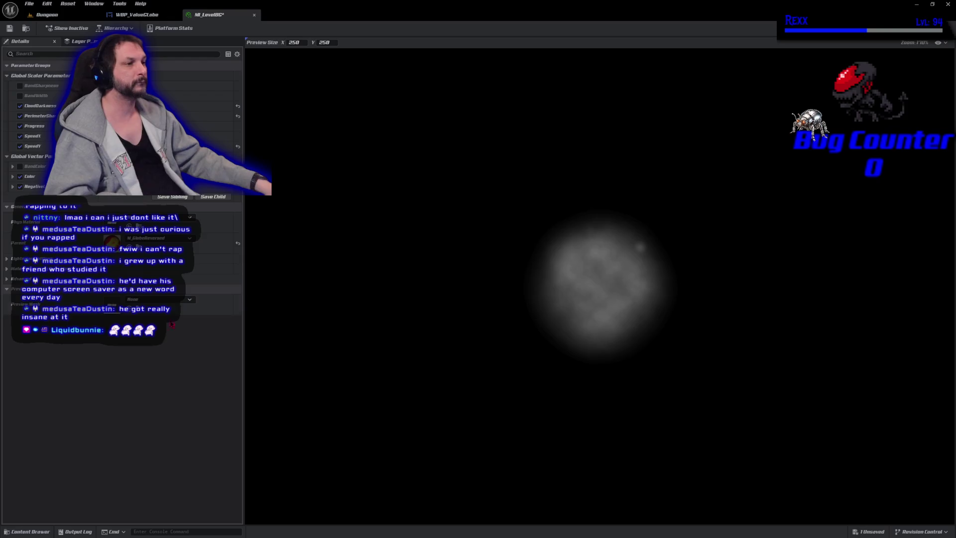
left_click(149, 176)
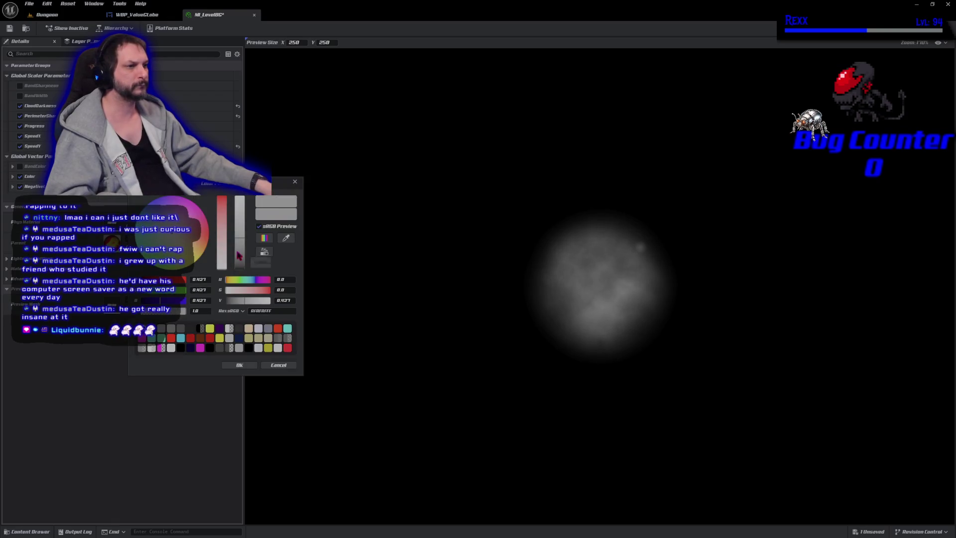
left_click(240, 364)
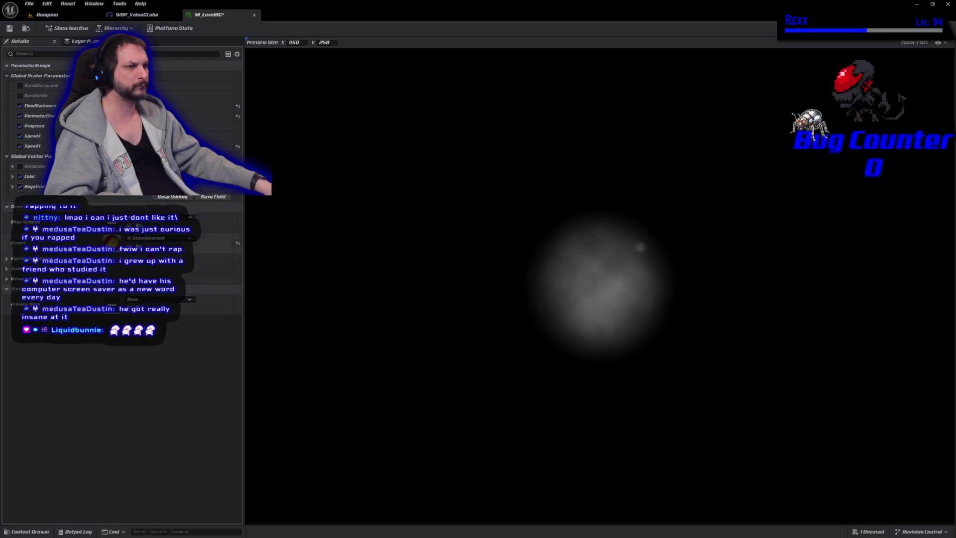
left_click(150, 186)
left_click_drag(236, 281, 234, 279)
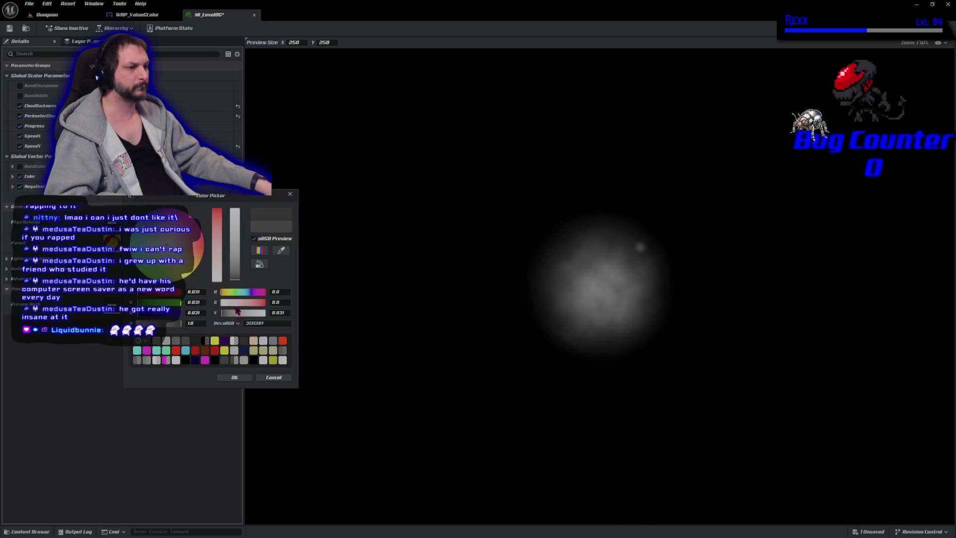
left_click(237, 377)
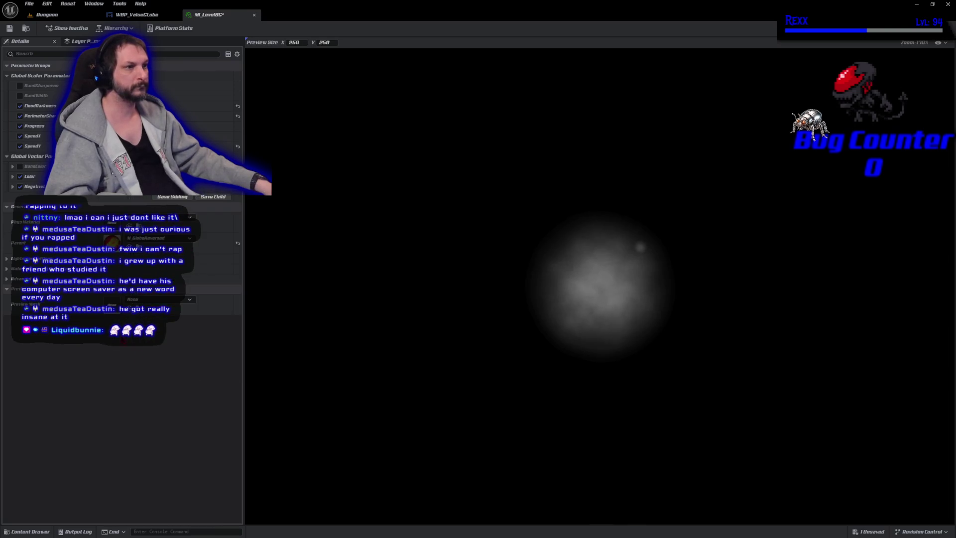
left_click(20, 167)
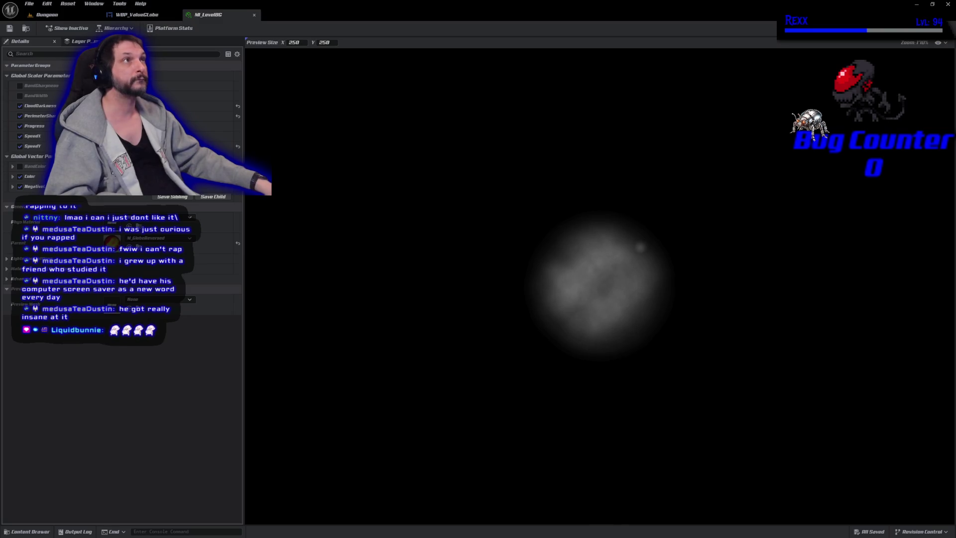
- After checking the globe in WBP_ValueGlobe, darken the Color parameter further and save
left_click(145, 14)
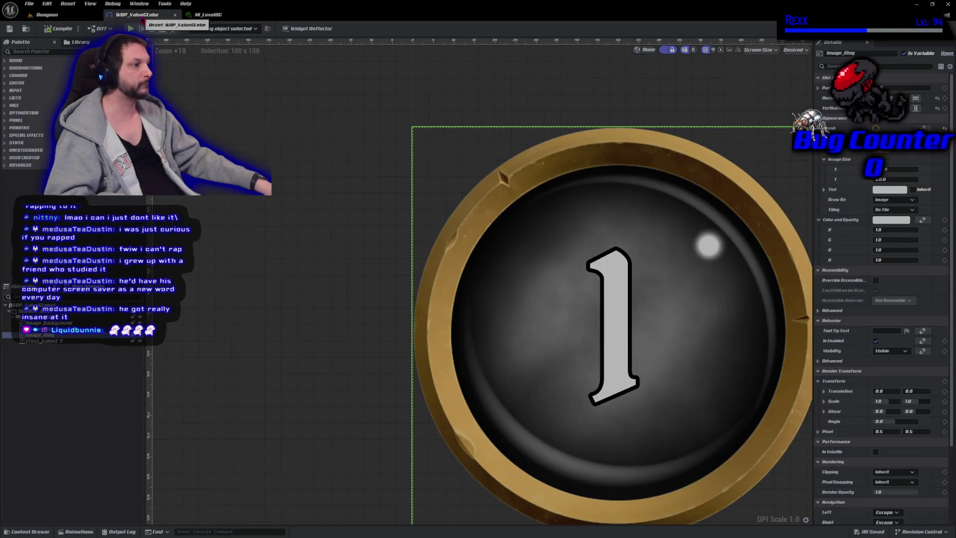
left_click(205, 15)
left_click(127, 176)
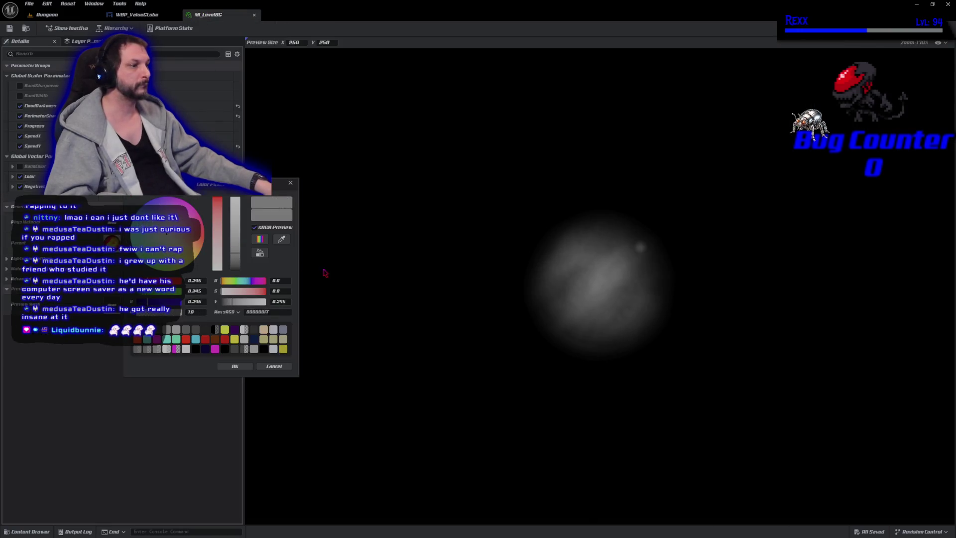
left_click(237, 264)
left_click_drag(237, 264, 238, 267)
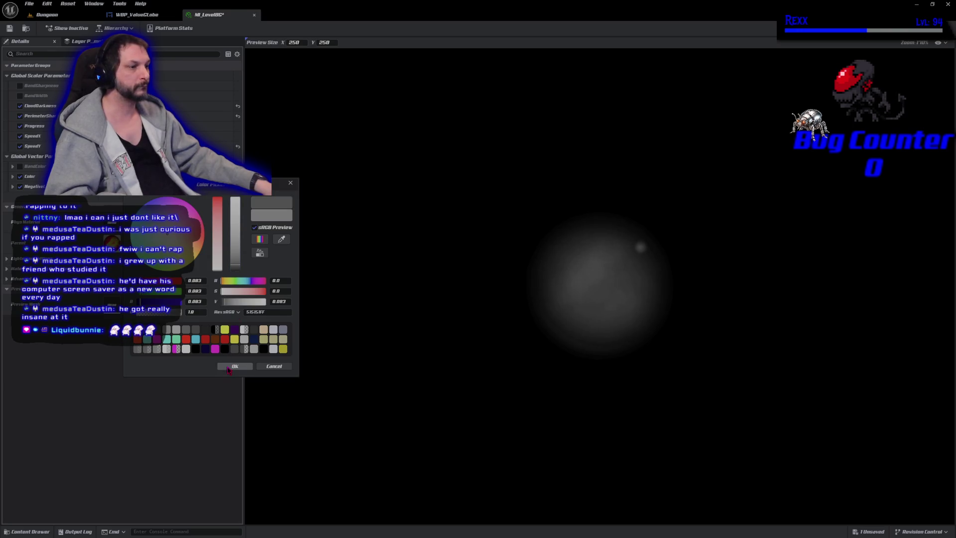
left_click(228, 366)
left_click(11, 28)
- Set the Color parameter to opaque black, save, and review the globe in WBP_ValueGlobe
left_click(137, 14)
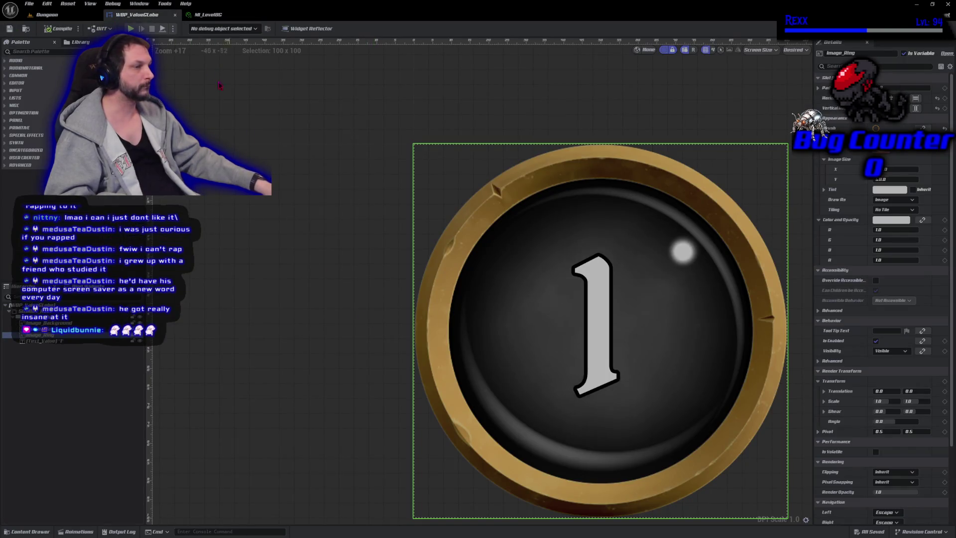
left_click(208, 14)
left_click(149, 176)
left_click(223, 275)
left_click_drag(219, 278, 225, 289)
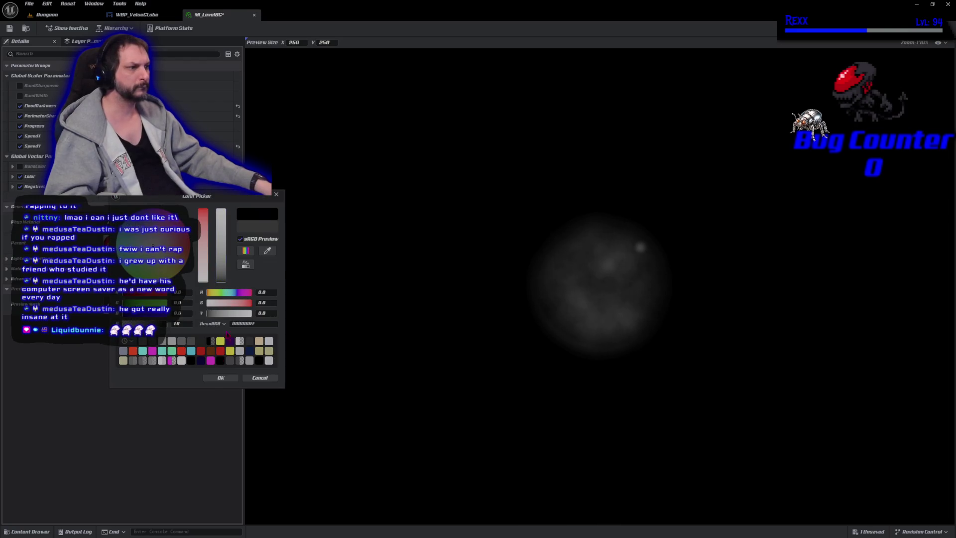
left_click(220, 377)
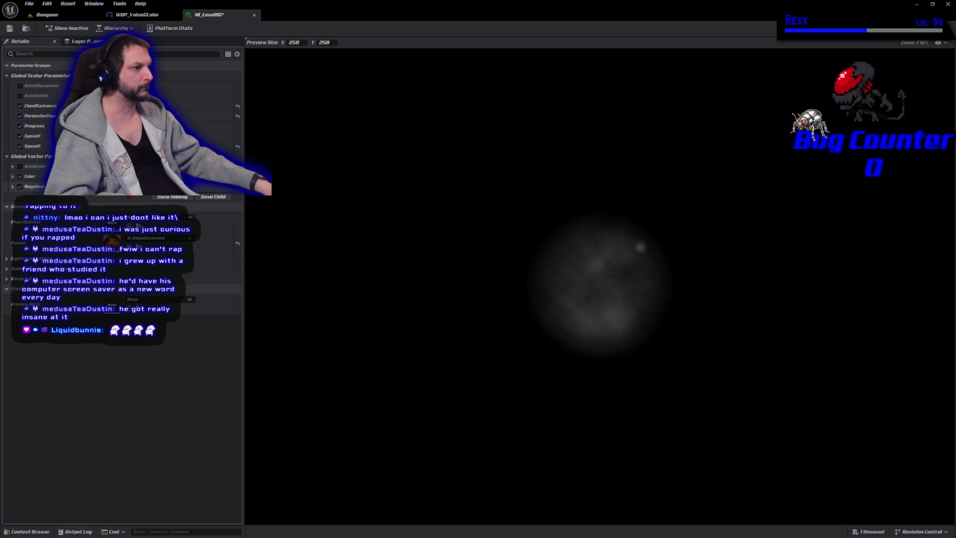
left_click(9, 29)
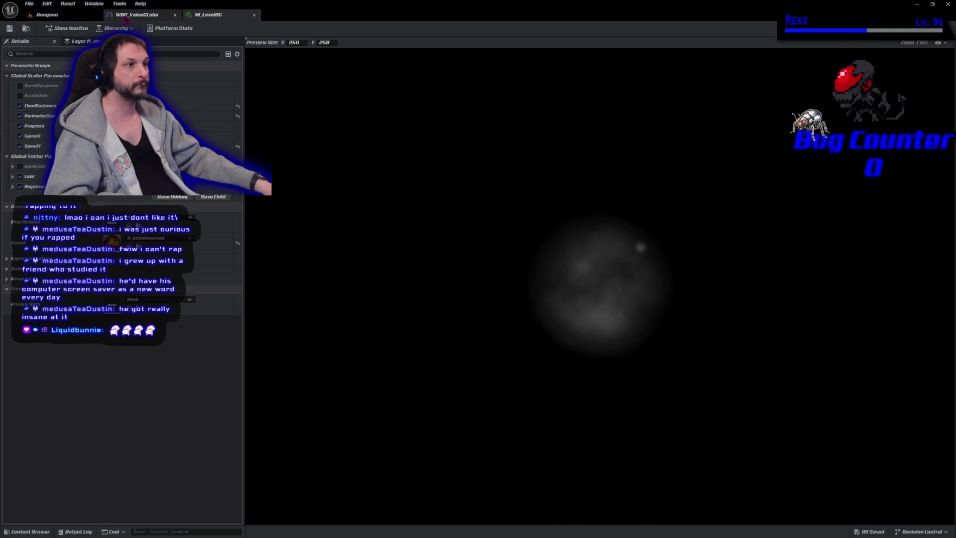
left_click(128, 16)
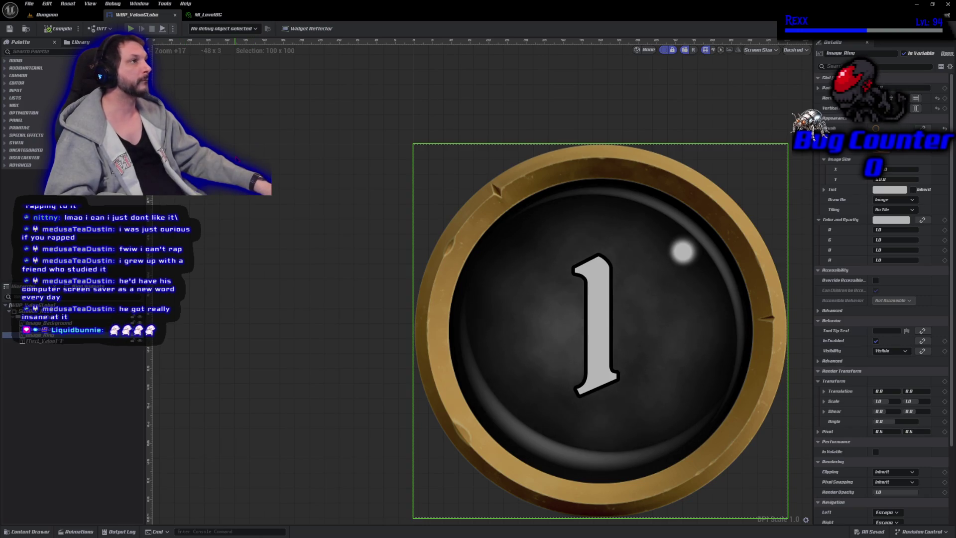
- Set the Color parameter to teal 105146, save MI_LevelBG, and view the teal globe
left_click(208, 15)
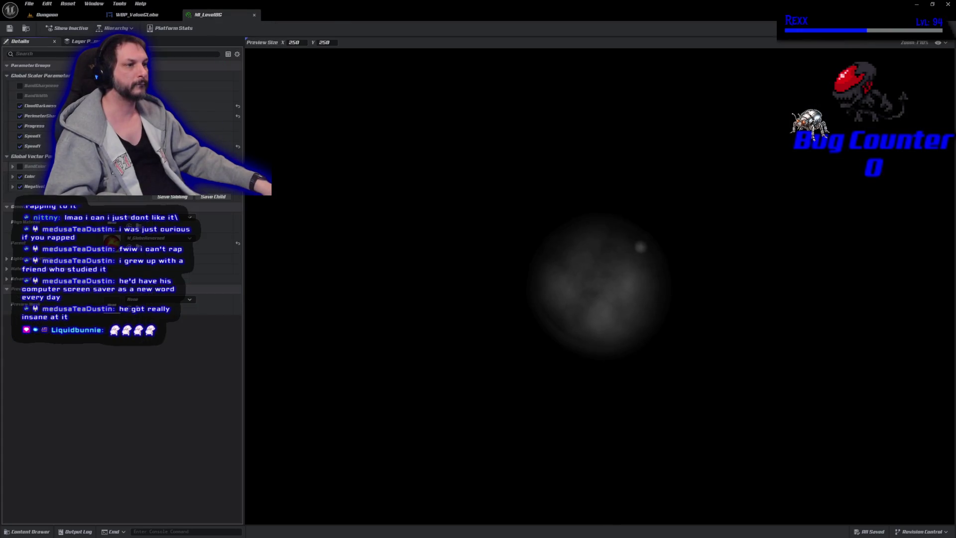
left_click(149, 176)
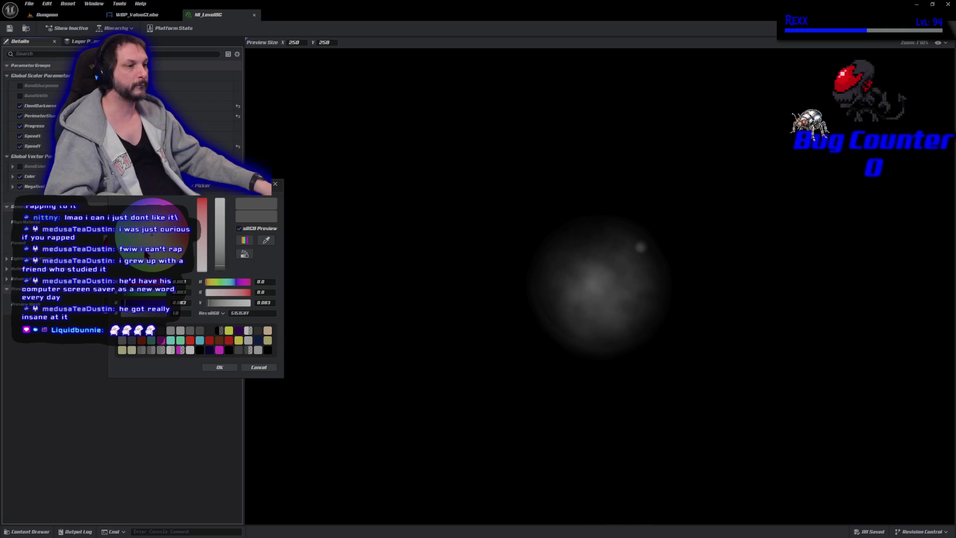
left_click(122, 243)
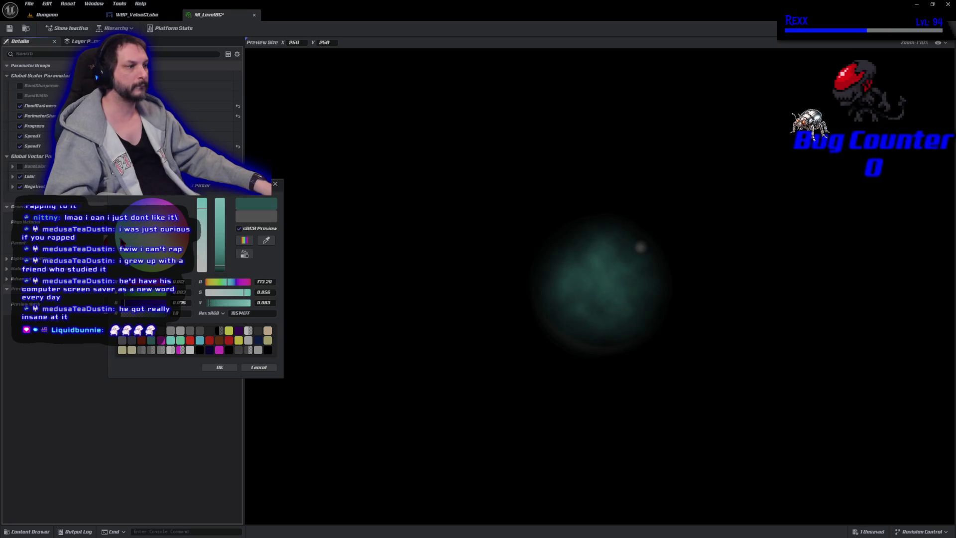
left_click(209, 368)
left_click(10, 28)
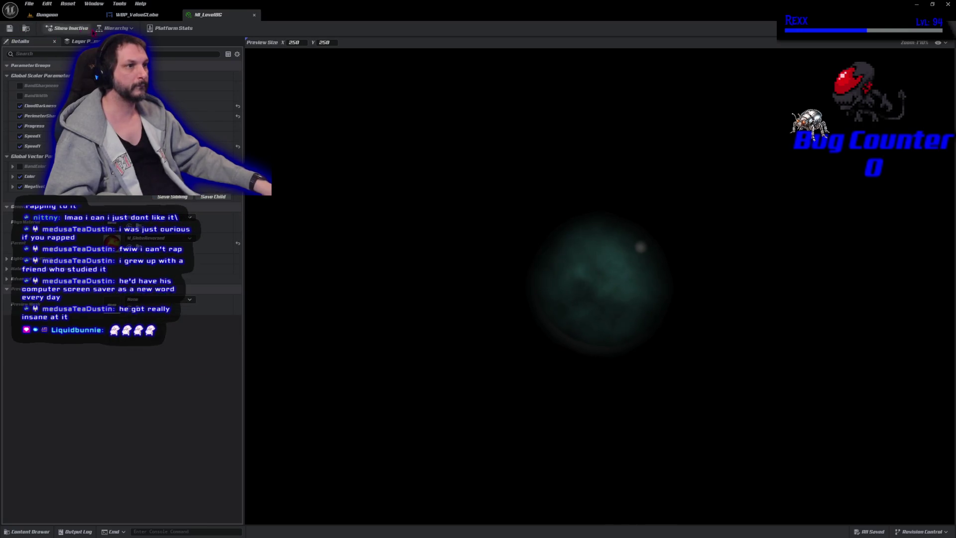
left_click(135, 15)
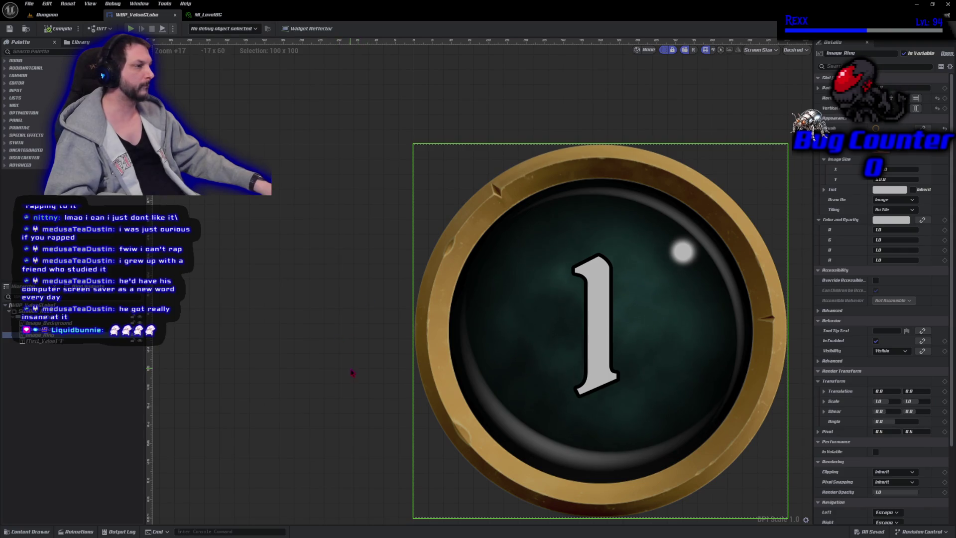
- Raise SpeedX in MI_LevelBG, save, and open WBP_ValueGlobe's event graph
left_click_drag(352, 372, 341, 360)
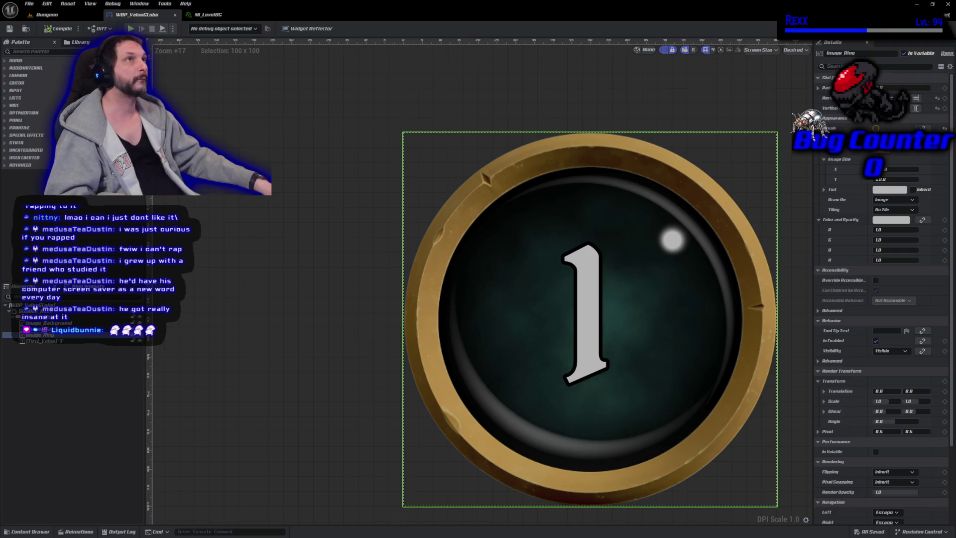
left_click(240, 356)
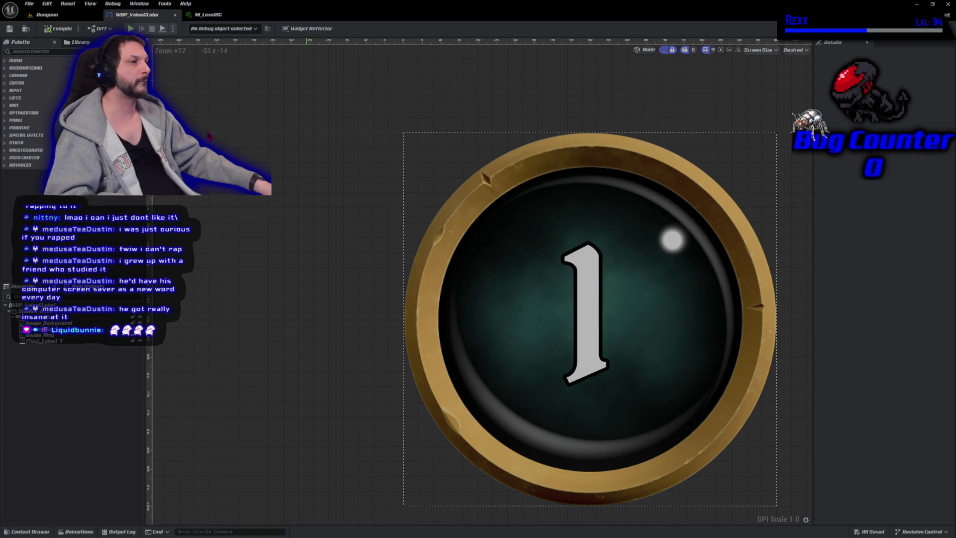
left_click(208, 15)
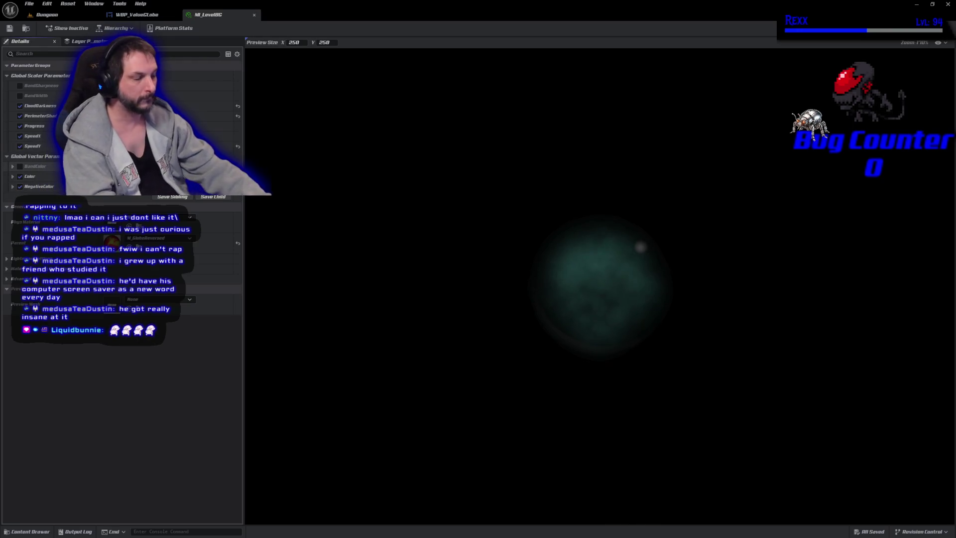
left_click_drag(150, 136, 164, 136)
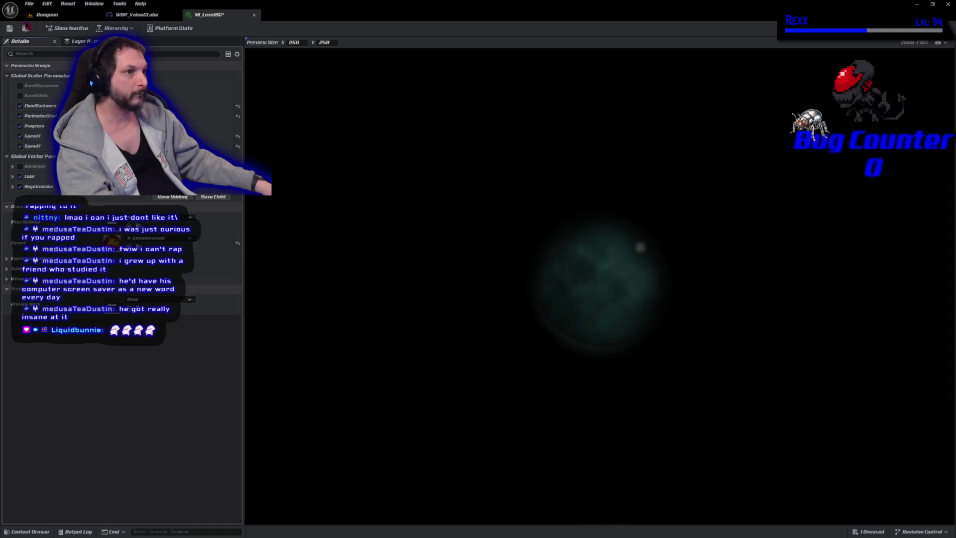
left_click(9, 28)
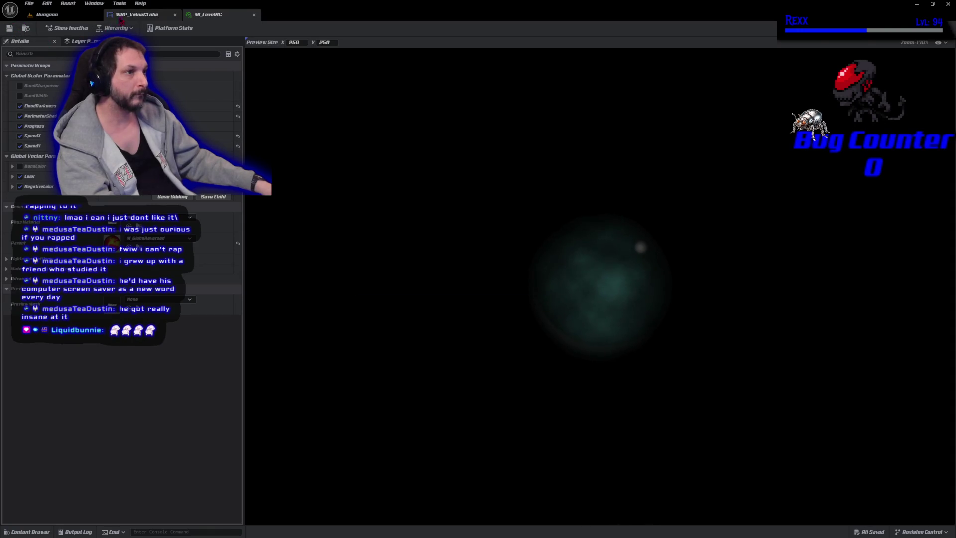
left_click(125, 15)
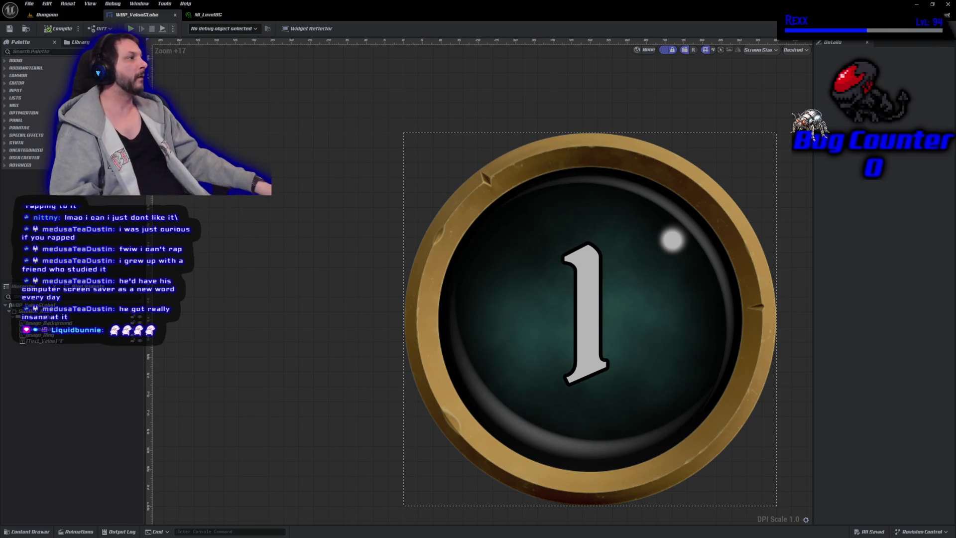
key("ctrl+shift+g")
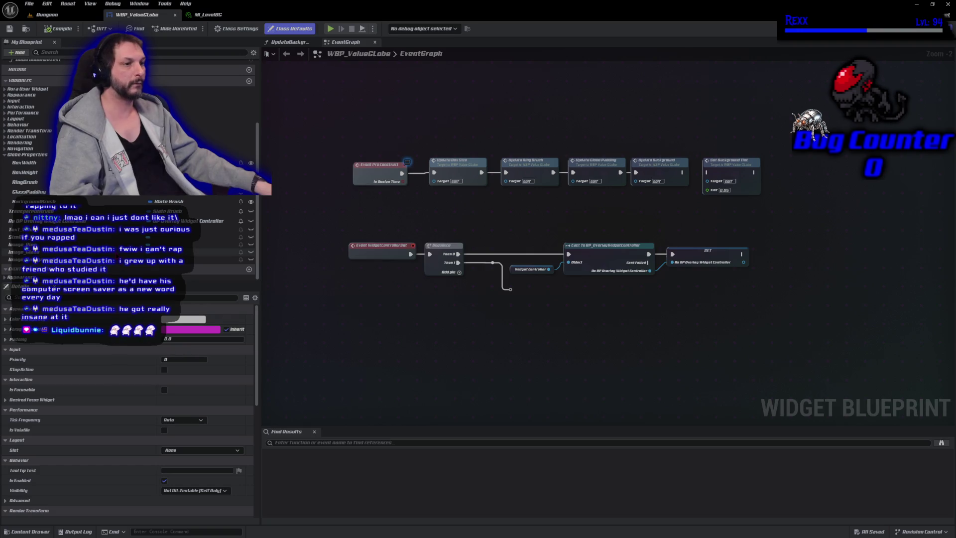
- Bind an event to the overlay controller's player-level-changed delegate, fired from Sequence Then 1, and compile
left_click_drag(219, 220, 134, 266)
mouse_move(233, 294)
left_mouse_down()
mouse_move(497, 324)
mouse_move(434, 323)
left_mouse_up()
left_click(525, 340)
left_click_drag(493, 318, 530, 315)
type("assign")
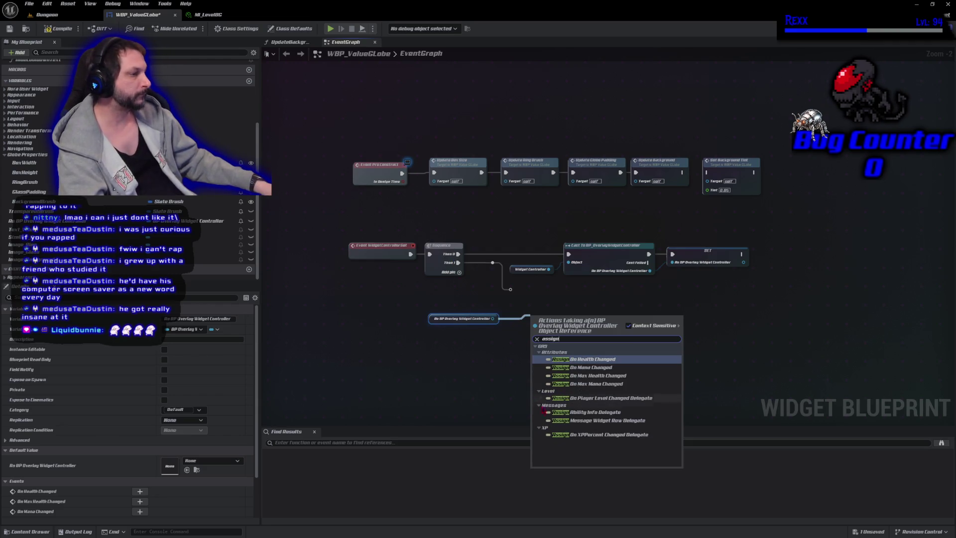
left_click(608, 398)
left_click(572, 403)
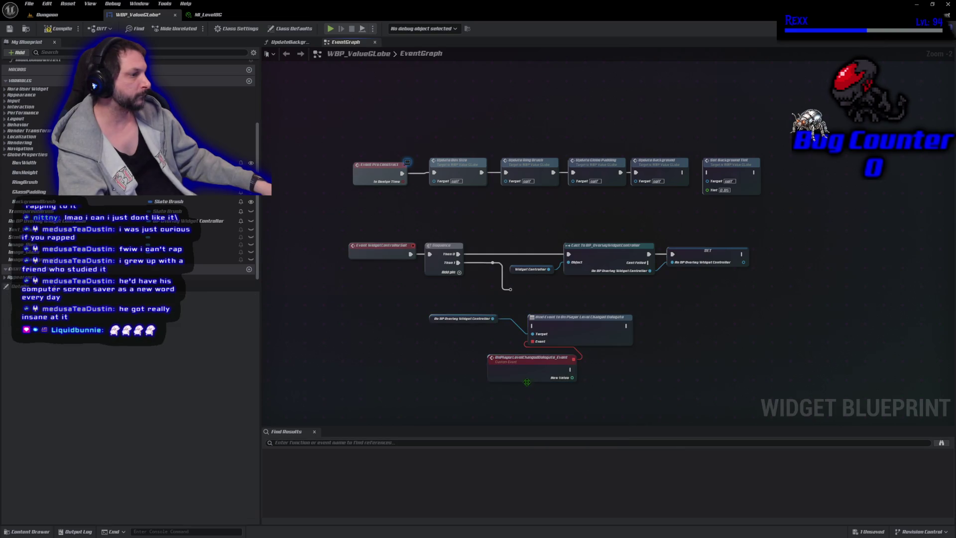
mouse_move(507, 290)
left_mouse_down()
mouse_move(543, 329)
mouse_move(575, 288)
left_mouse_up()
left_click_drag(433, 322, 471, 305)
mouse_move(518, 362)
left_mouse_down()
mouse_move(475, 323)
mouse_move(483, 330)
left_mouse_up()
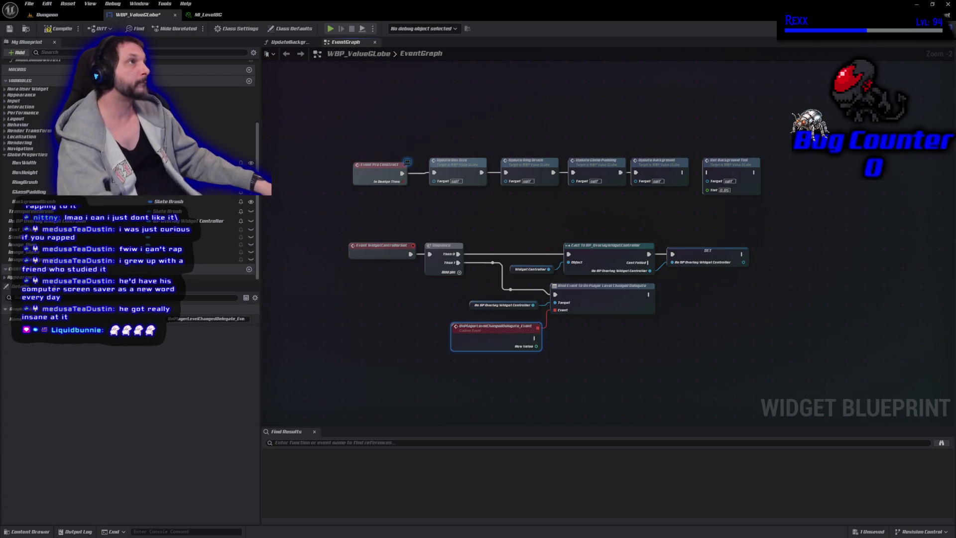
left_click(60, 29)
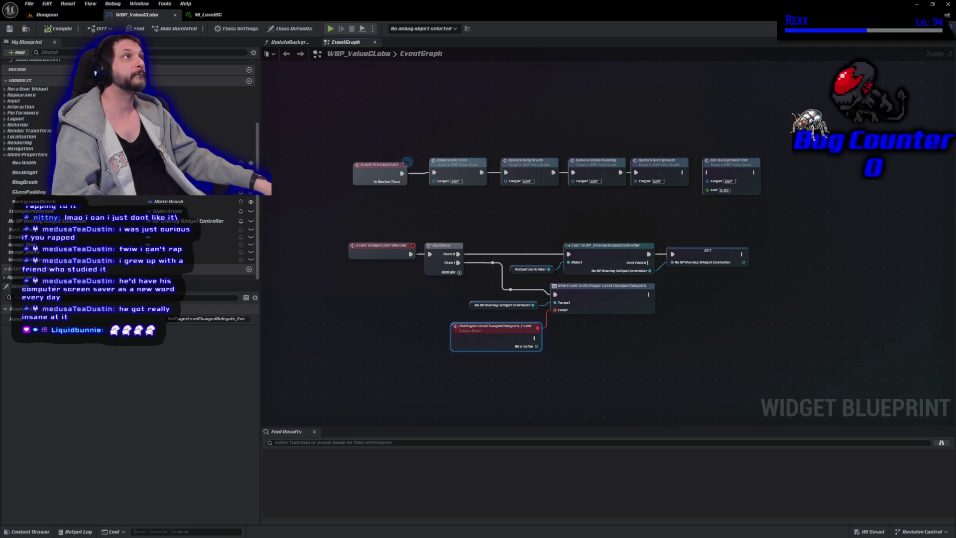
- Call SetText on Text Value with New Value converted via To Text (Integer), then compile and save
left_click(219, 230)
mouse_move(219, 230)
left_mouse_down()
mouse_move(400, 350)
mouse_move(507, 368)
mouse_move(576, 352)
mouse_move(566, 349)
left_mouse_up()
left_click(535, 372)
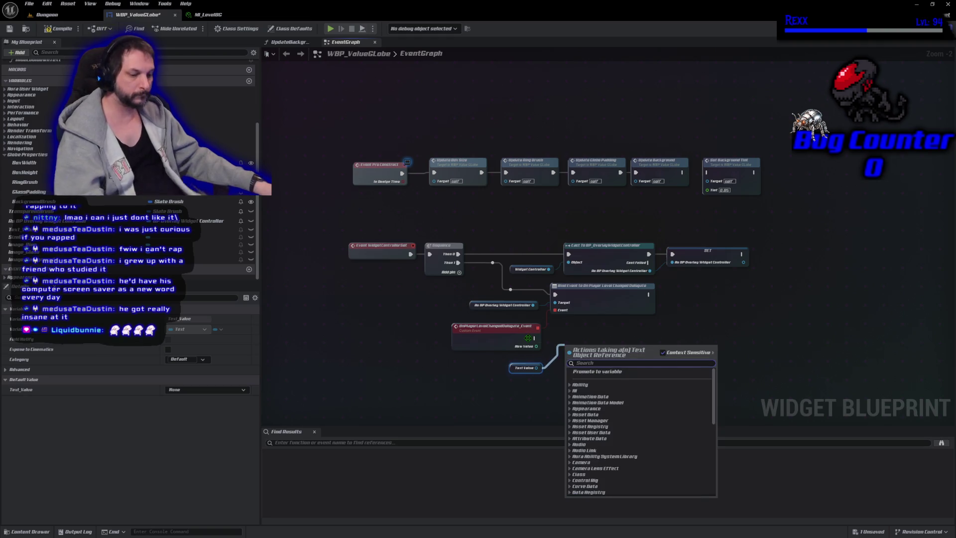
type("set text")
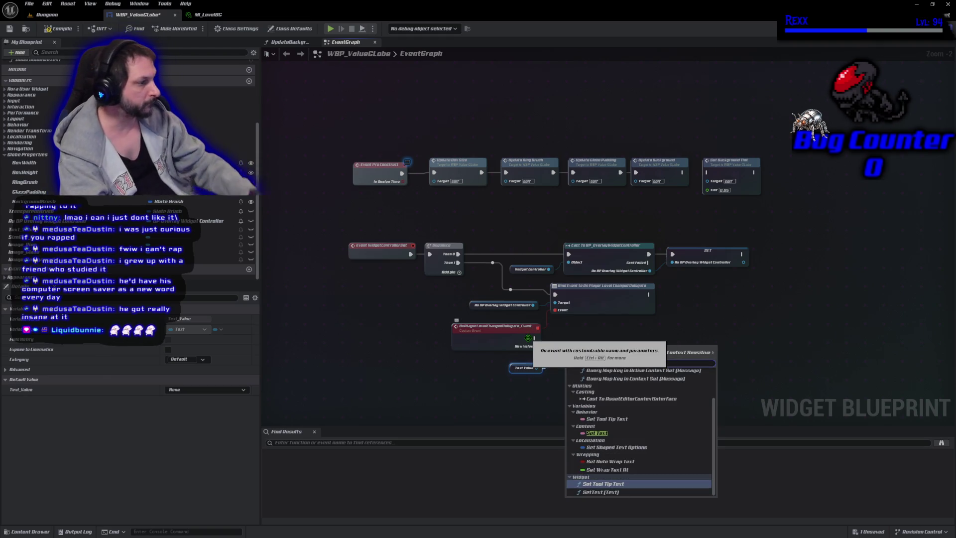
left_click(599, 492)
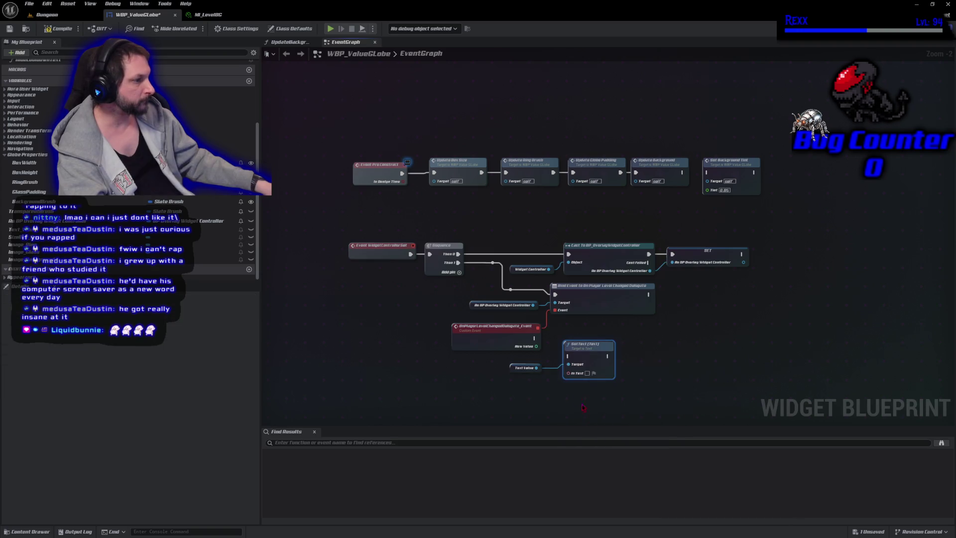
mouse_move(535, 338)
left_mouse_down()
mouse_move(567, 356)
mouse_move(646, 337)
left_mouse_up()
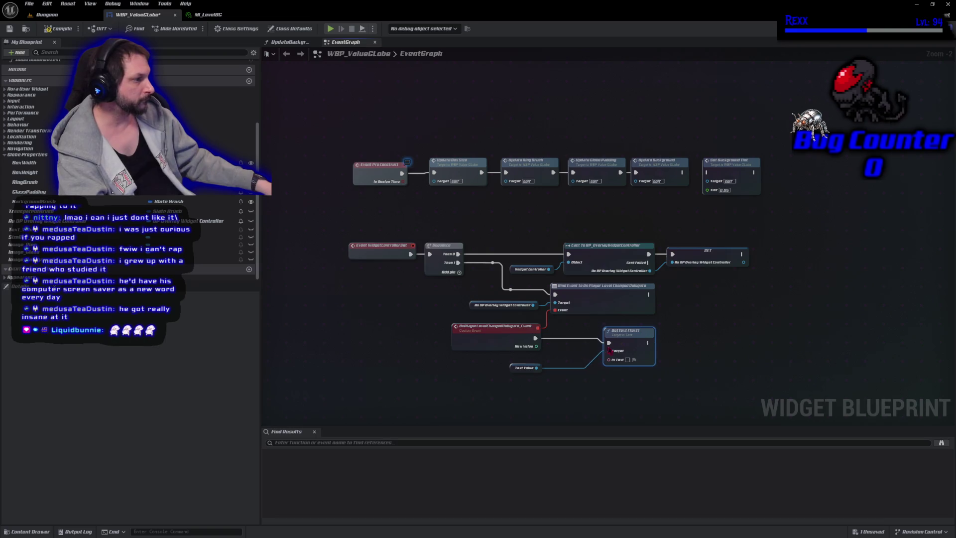
mouse_move(514, 369)
left_mouse_down()
mouse_move(580, 354)
mouse_move(567, 351)
mouse_move(601, 359)
mouse_move(584, 395)
mouse_move(608, 359)
left_mouse_up()
mouse_move(562, 325)
left_mouse_down()
mouse_move(569, 359)
mouse_move(585, 360)
left_mouse_up()
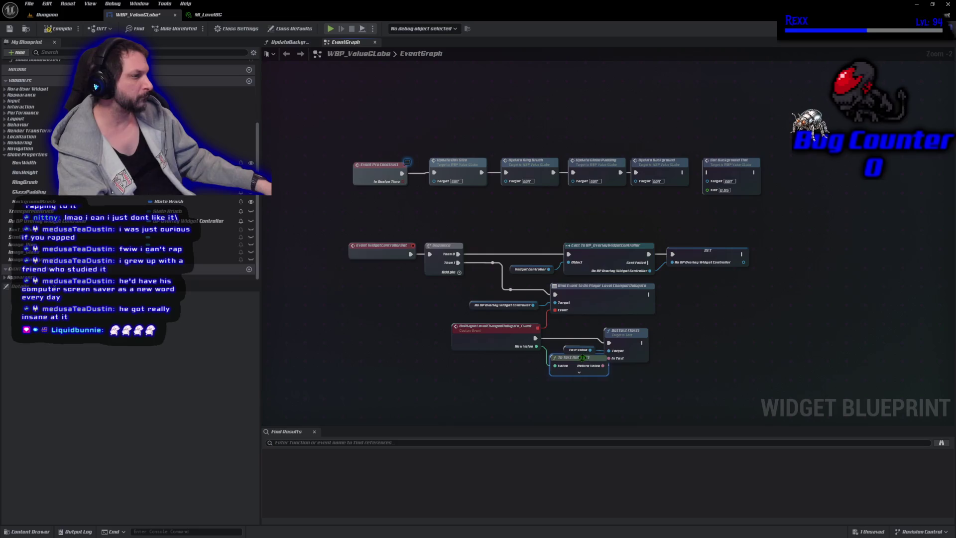
mouse_move(581, 327)
left_mouse_down()
mouse_move(614, 350)
mouse_move(626, 329)
mouse_move(639, 327)
left_mouse_up()
key("ctrl+z")
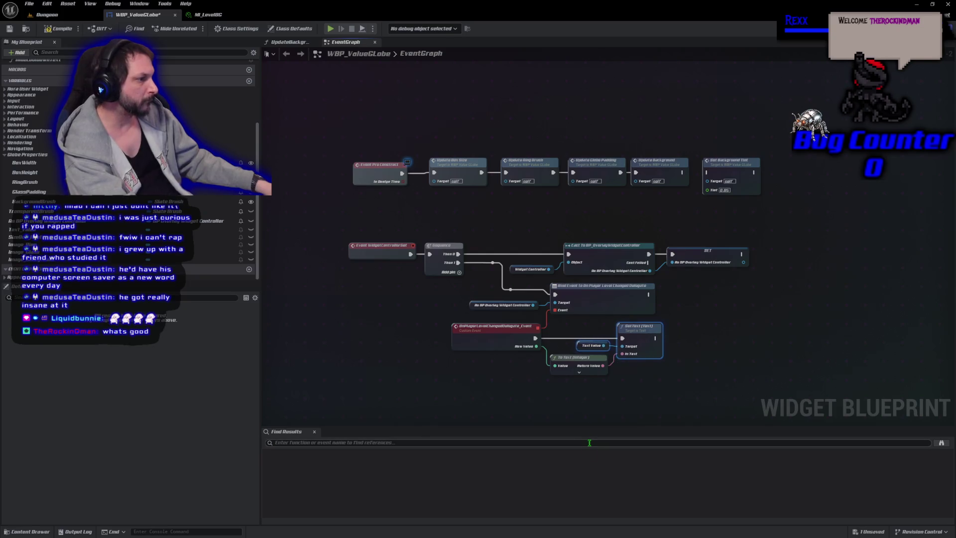
left_click(566, 401)
key("ctrl+s")
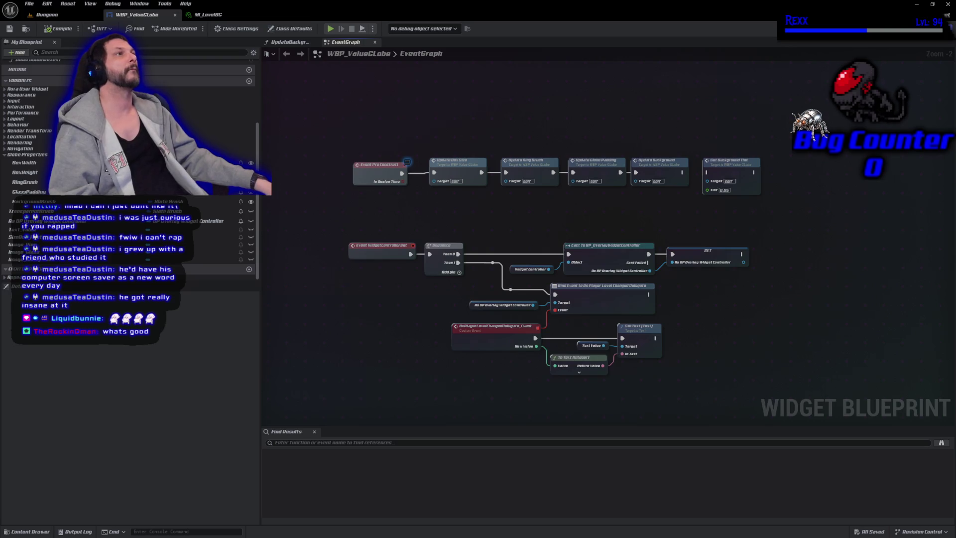
- Inspect the To Text (Integer) node's advanced options, then collapse them
left_click(579, 372)
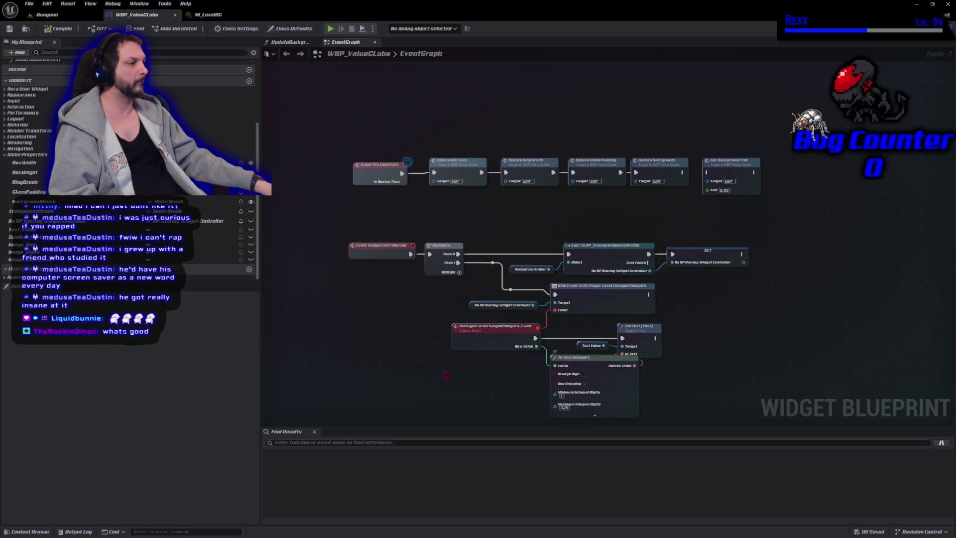
scroll(445, 374, "up", 2)
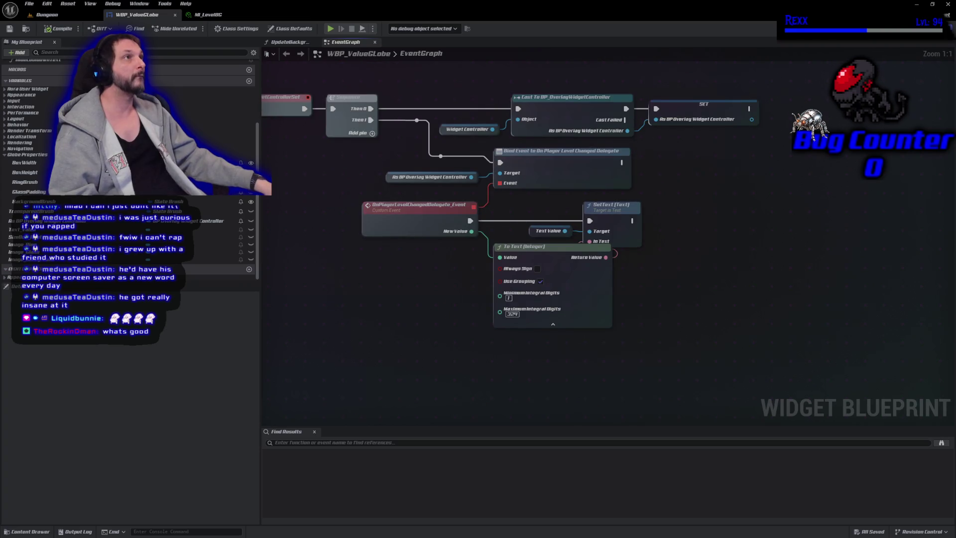
left_click(556, 324)
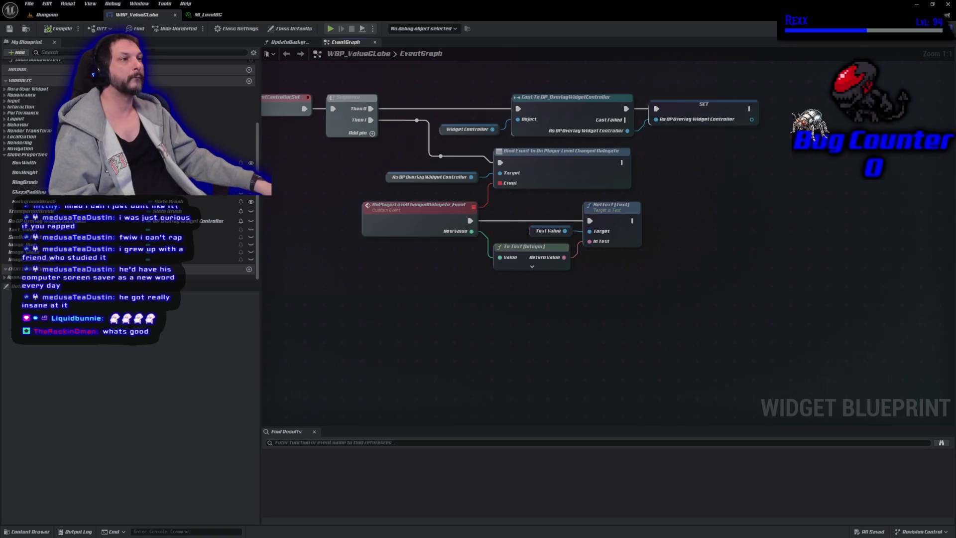
key("ctrl+space")
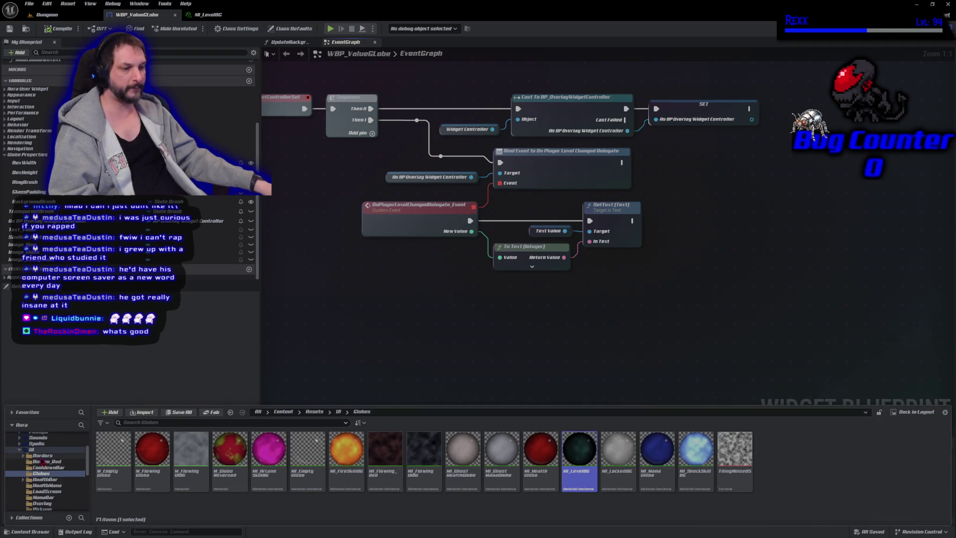
- Browse to Blueprints > UI > Overlay in the Content Drawer and open WBP_Overlay
scroll(46, 471, "up", 5)
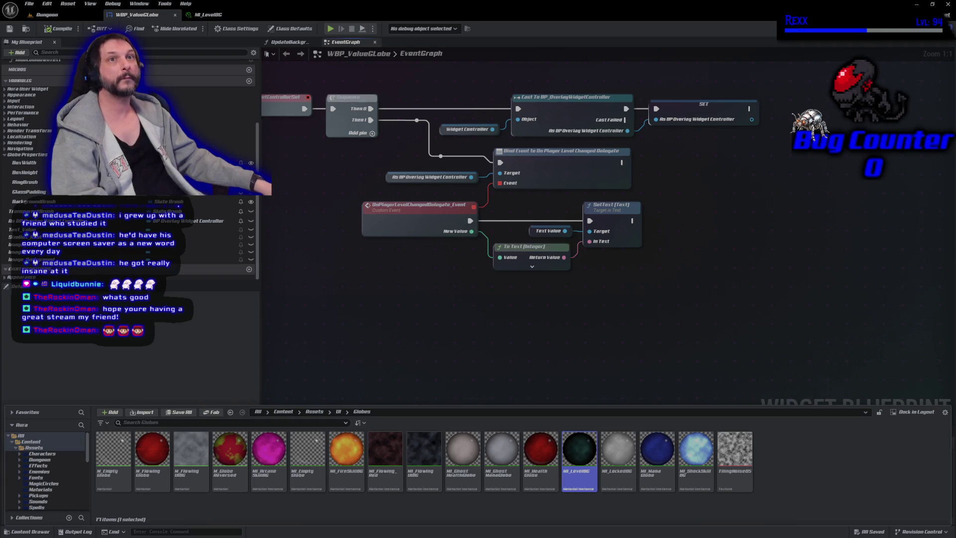
scroll(55, 490, "down", 2)
scroll(30, 468, "up", 2)
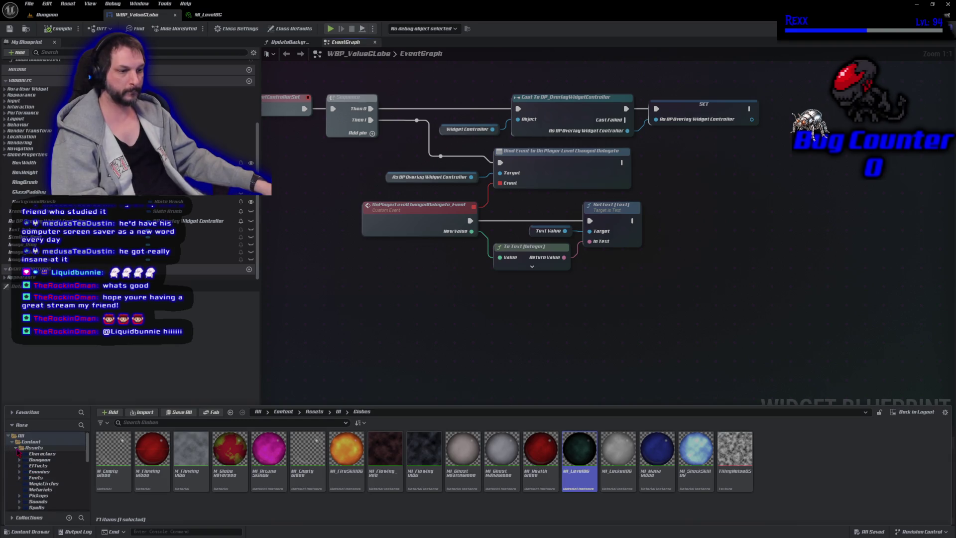
left_click(19, 451)
left_click(16, 448)
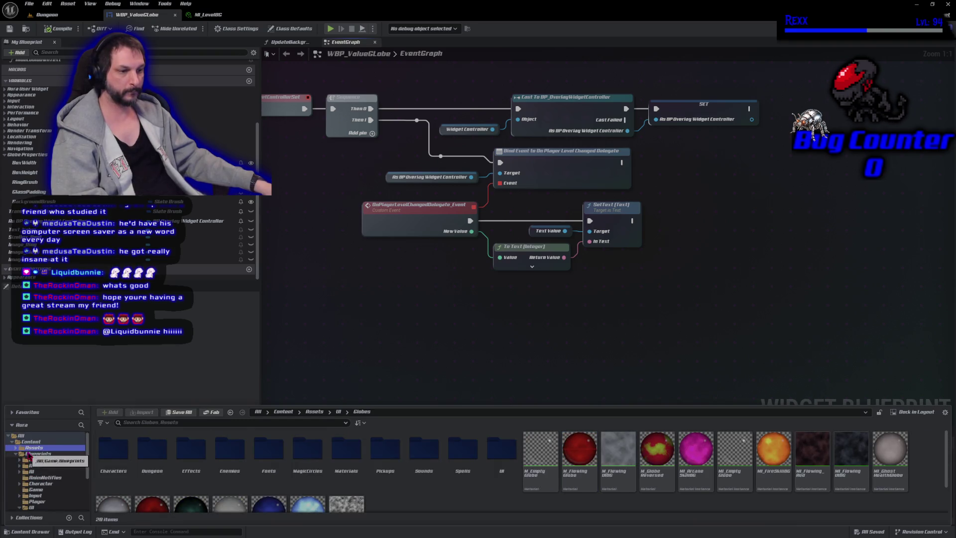
left_click(31, 507)
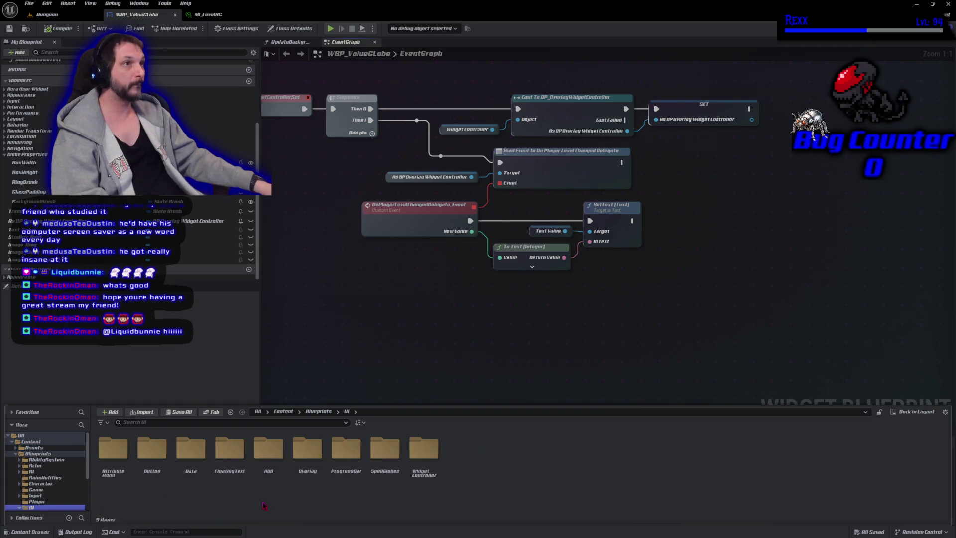
double_click(307, 473)
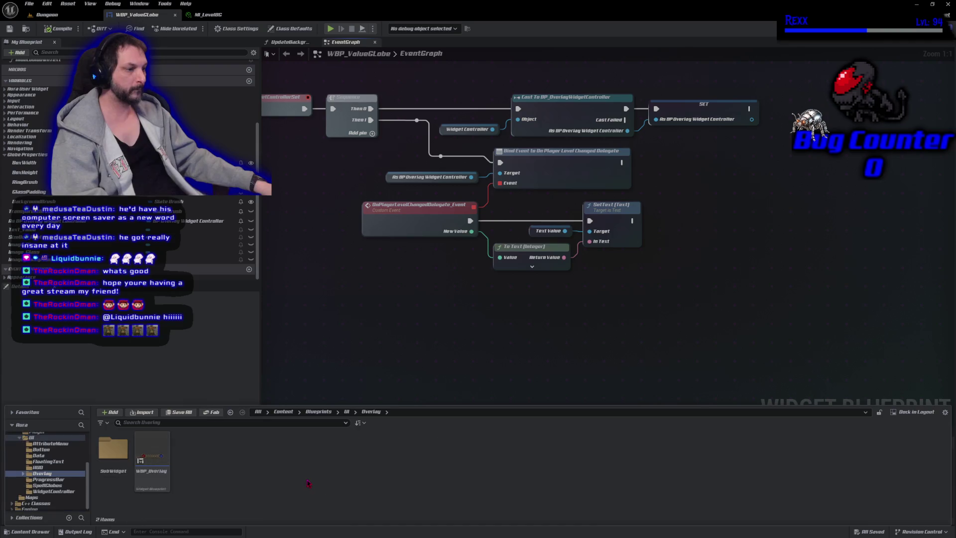
double_click(151, 459)
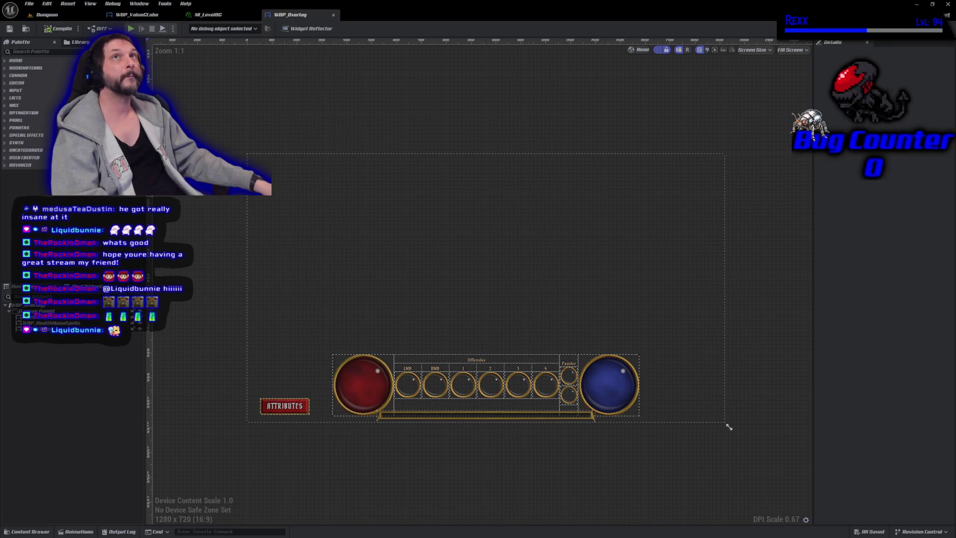
- Add a WBP_ValueGlobe to the overlay canvas and name it ValueGlobe_Level
left_click(42, 52)
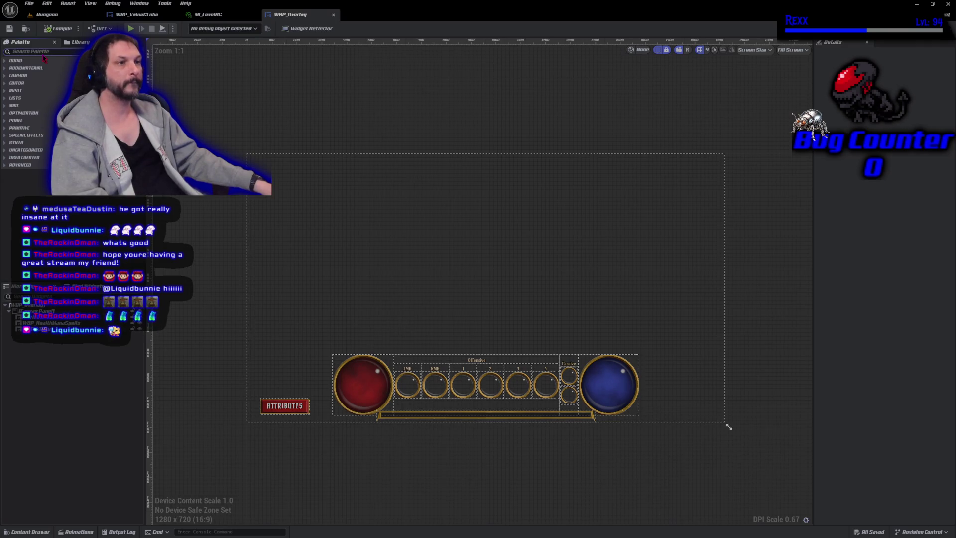
type("wbp")
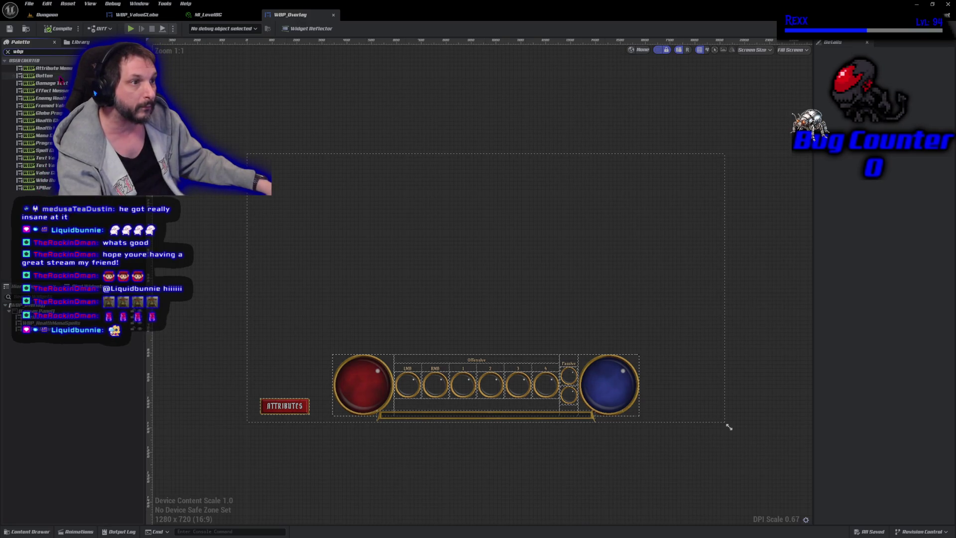
mouse_move(40, 172)
left_mouse_down()
mouse_move(391, 271)
mouse_move(440, 305)
mouse_move(436, 299)
left_mouse_up()
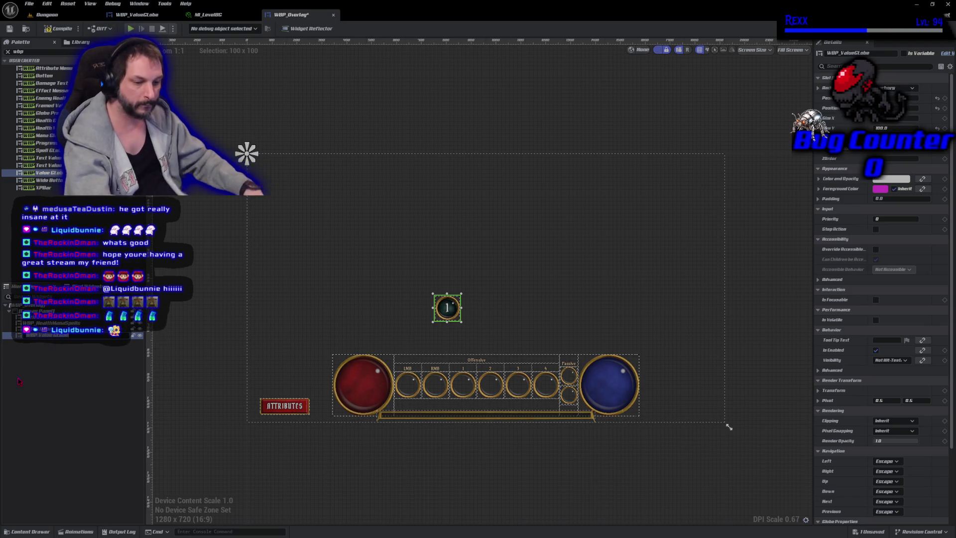
type("ValueGl")
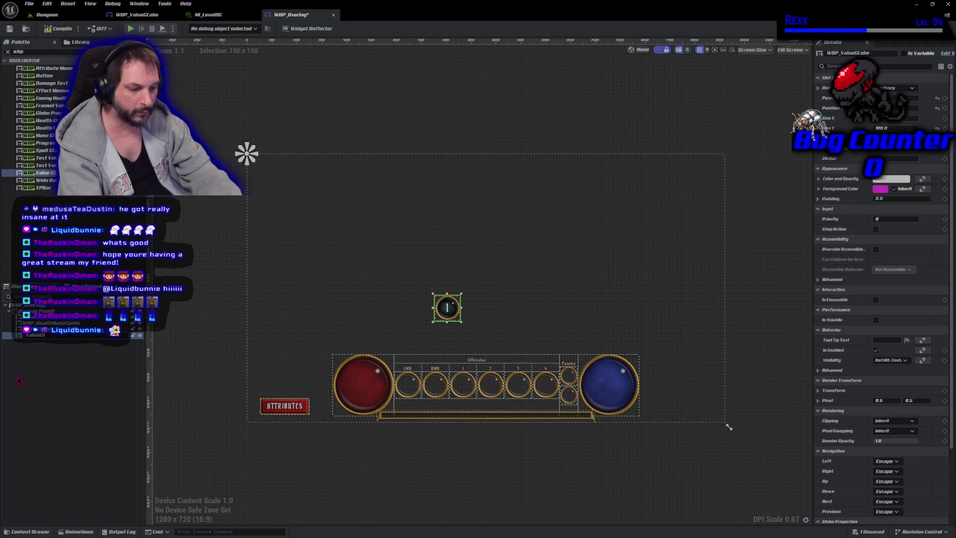
type("obe_Level")
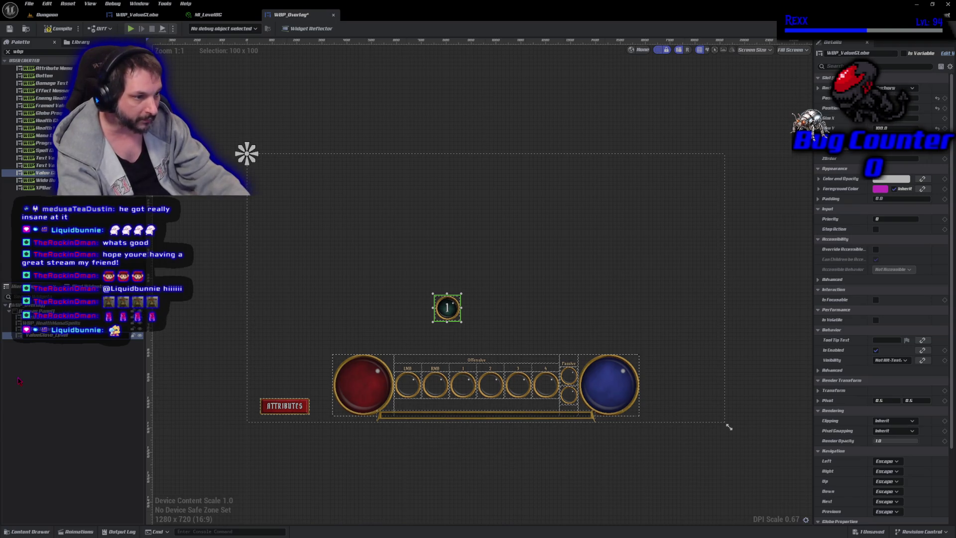
key("Return")
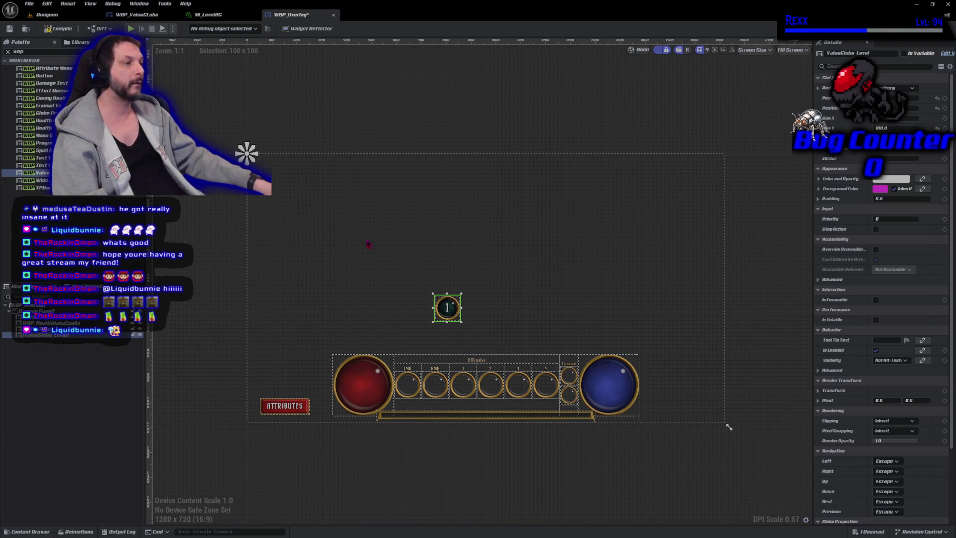
- Position the level globe at the canvas top-left and save WBP_Overlay
mouse_move(460, 309)
left_mouse_down()
mouse_move(354, 221)
mouse_move(295, 182)
mouse_move(286, 188)
left_mouse_up()
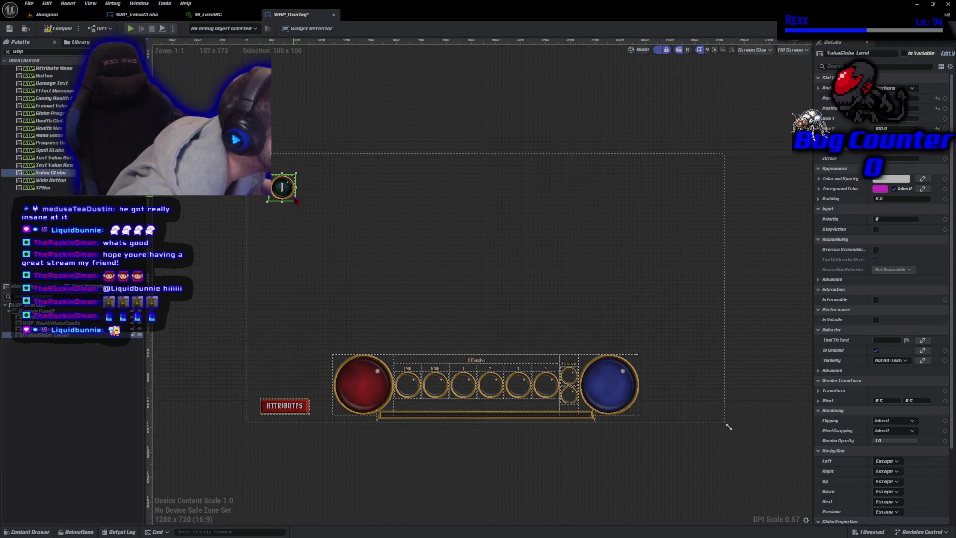
mouse_move(287, 189)
left_mouse_down()
mouse_move(296, 204)
mouse_move(284, 195)
left_mouse_up()
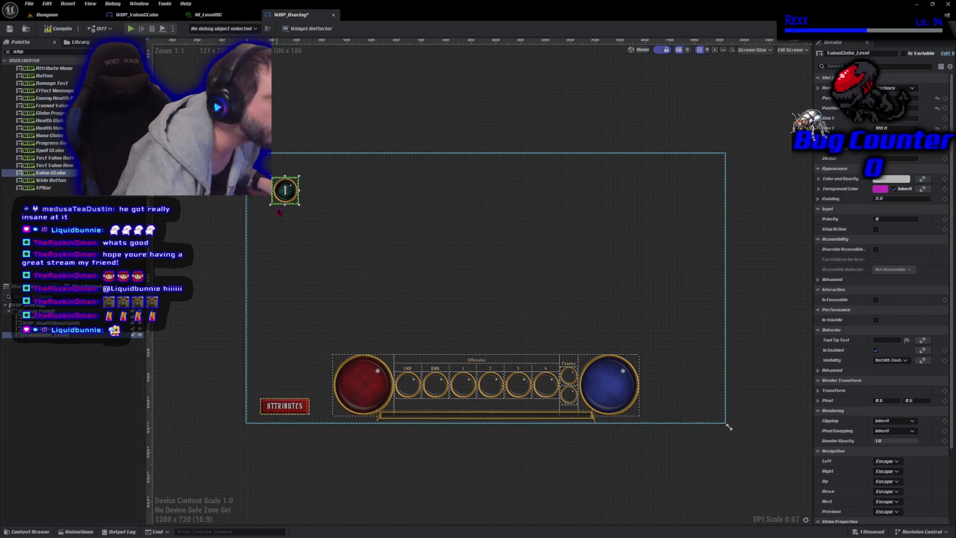
key("Left")
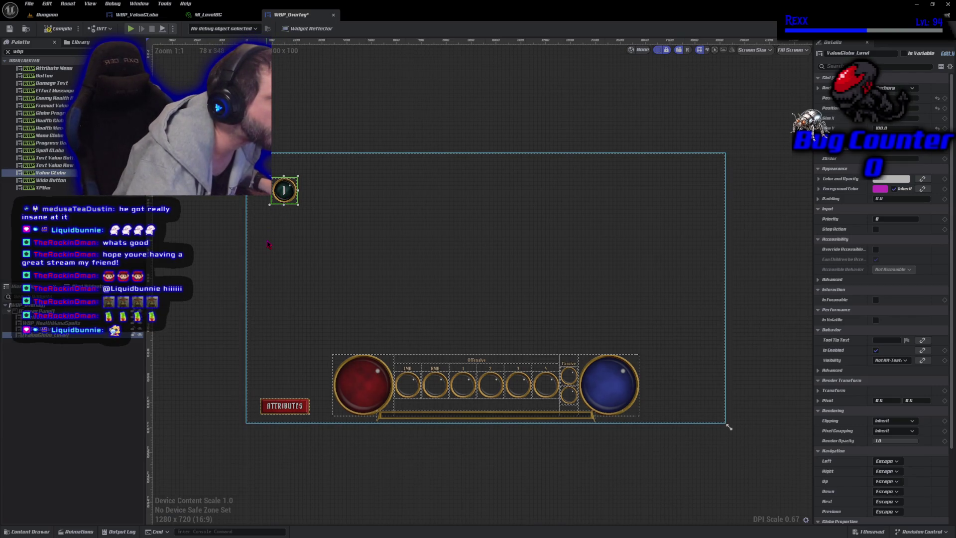
key("Down")
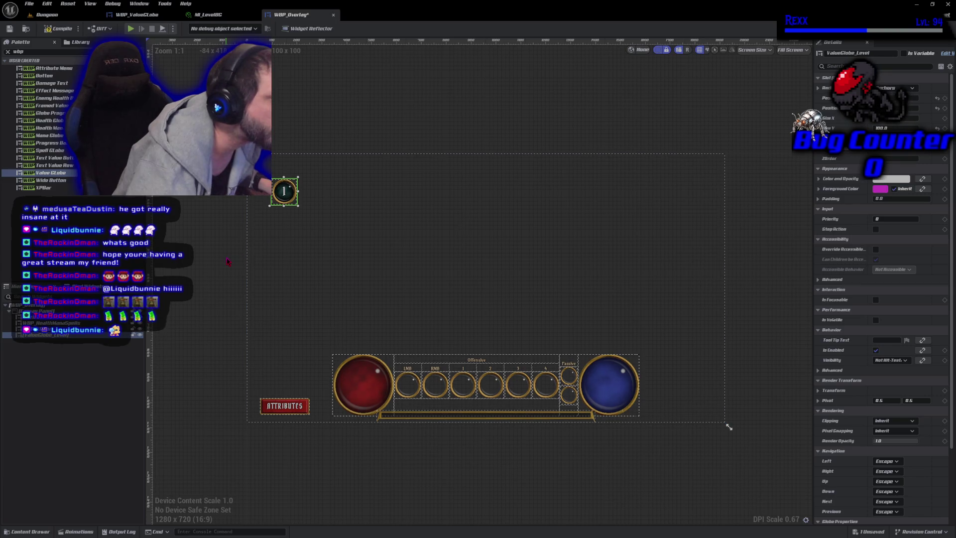
left_click(228, 262)
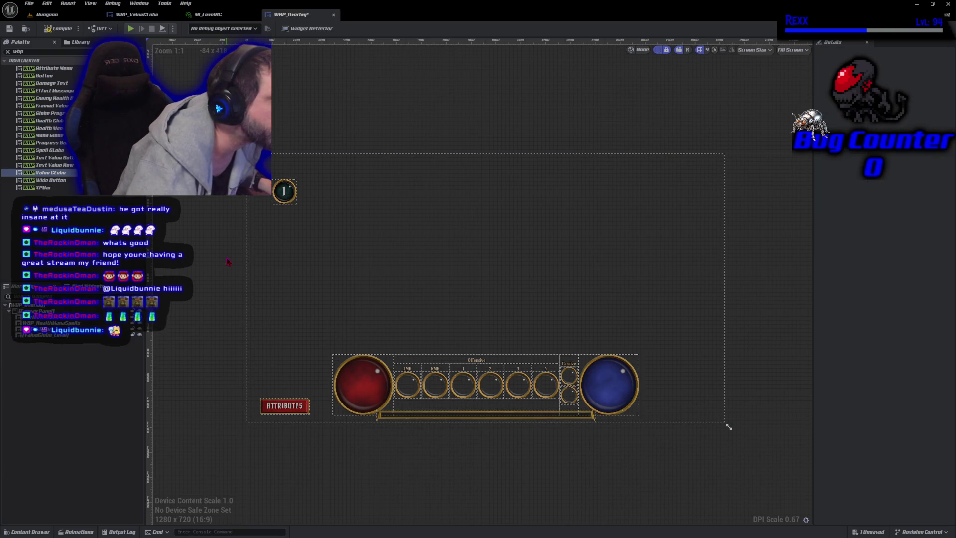
left_click(11, 29)
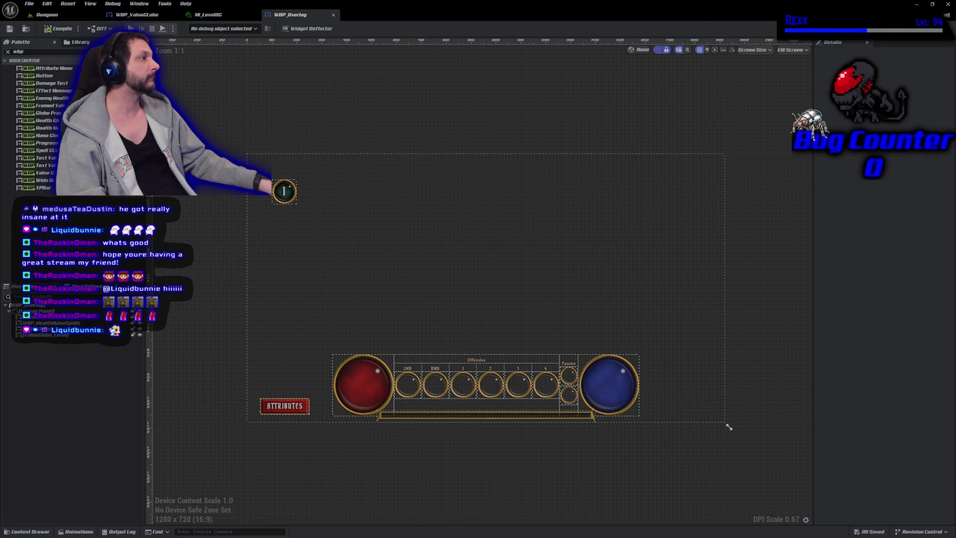
left_click(938, 29)
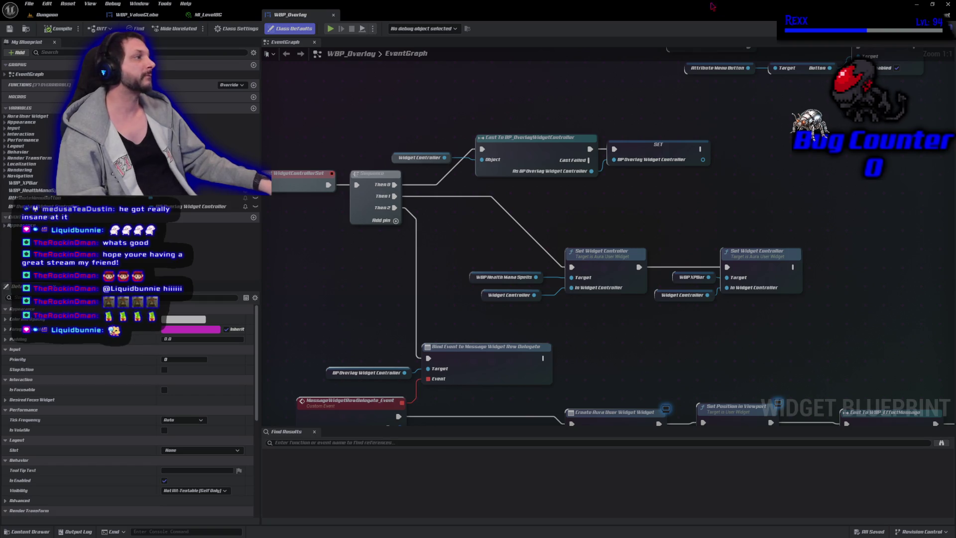
- Mark the small level-number globe as a variable in the Designer
left_click(918, 28)
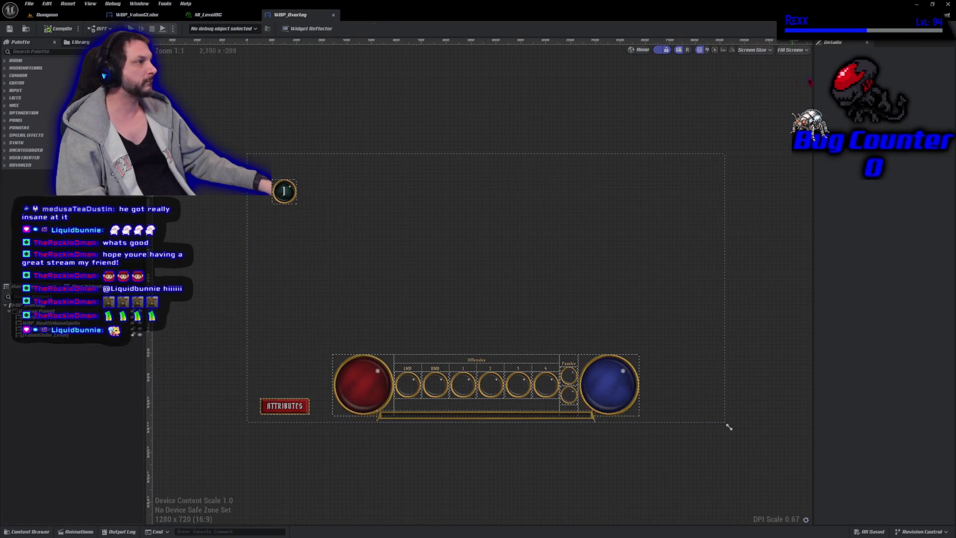
left_click(283, 196)
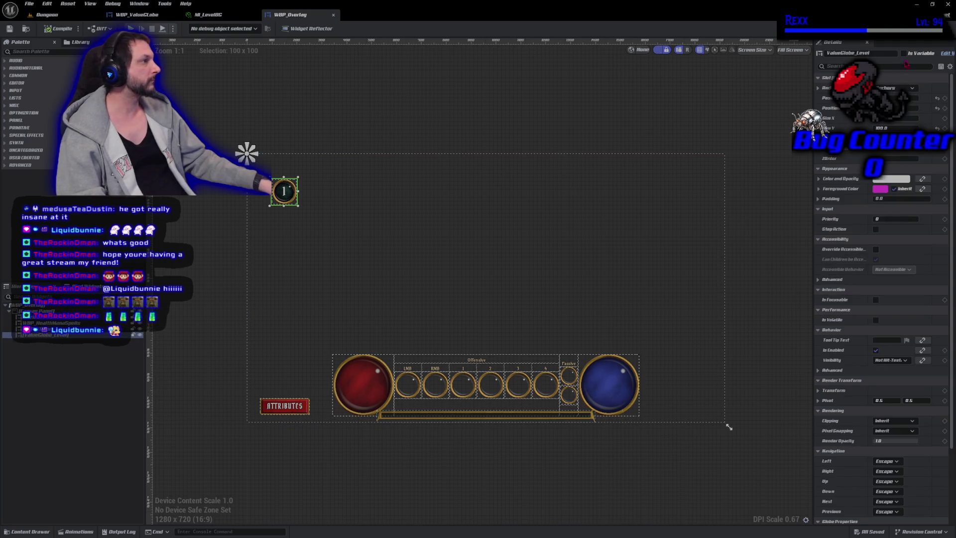
left_click(904, 53)
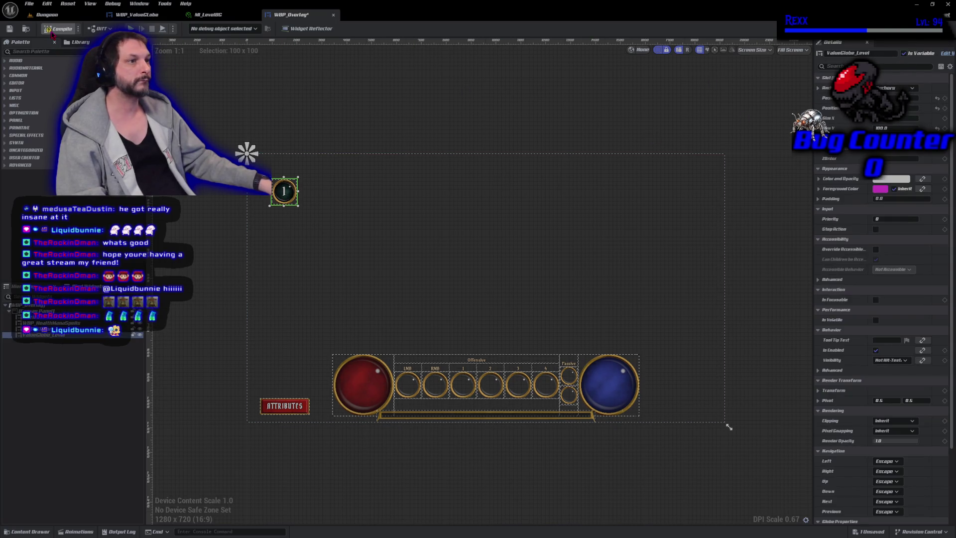
- Add a ValueGlobe_Level getter to the EventGraph and select the last Set Widget Controller node
left_click(940, 28)
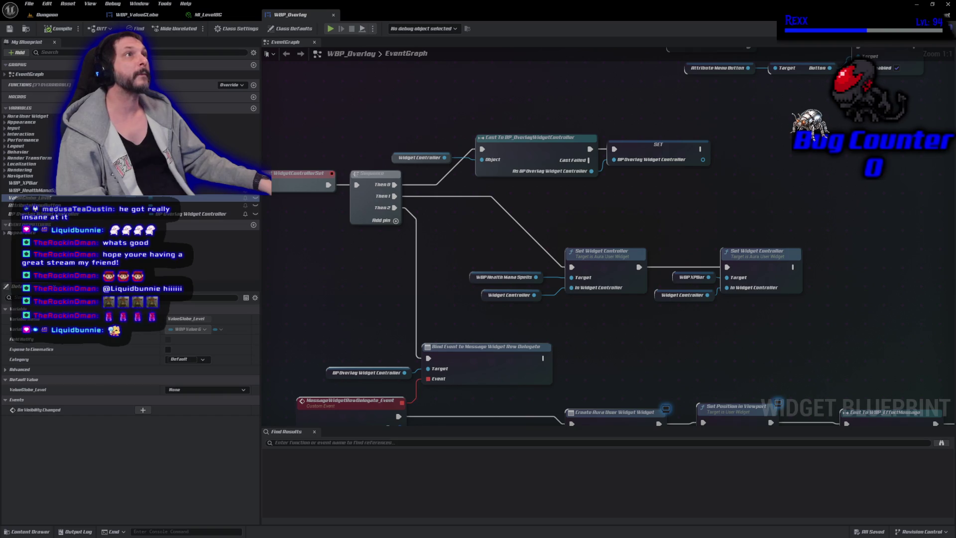
left_click_drag(673, 208, 510, 163)
mouse_move(35, 198)
left_mouse_down()
mouse_move(488, 283)
mouse_move(600, 265)
left_mouse_up()
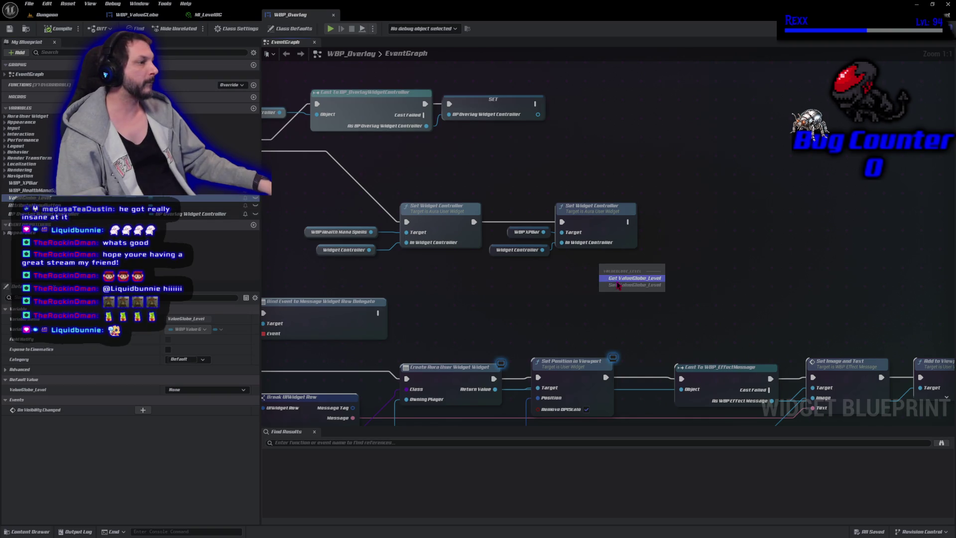
left_click(617, 281)
left_click_drag(546, 278, 563, 247)
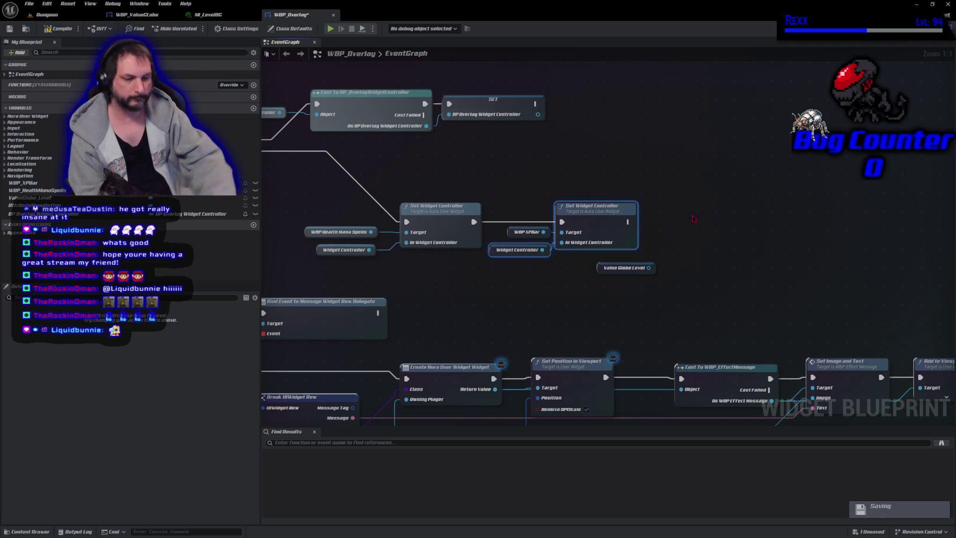
- Paste a third Set Widget Controller, chain it after the previous one, target Value Globe Level, and compile
key("ctrl+v")
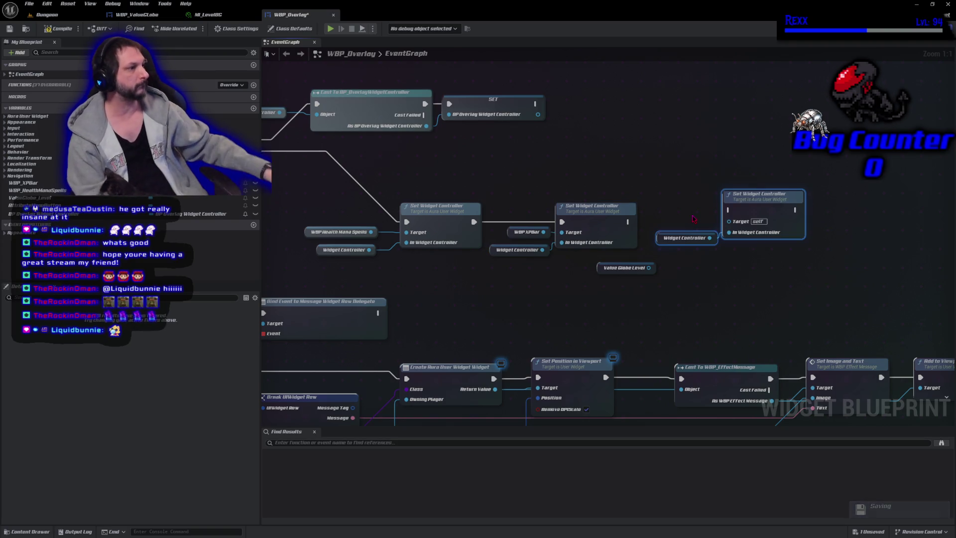
left_click_drag(628, 222, 757, 207)
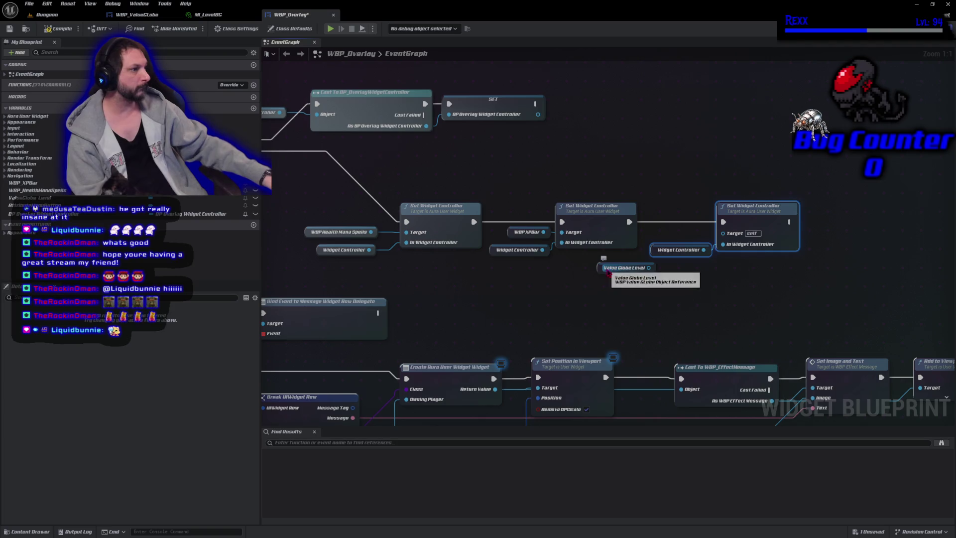
mouse_move(602, 270)
left_mouse_down()
mouse_move(656, 235)
mouse_move(723, 233)
left_mouse_up()
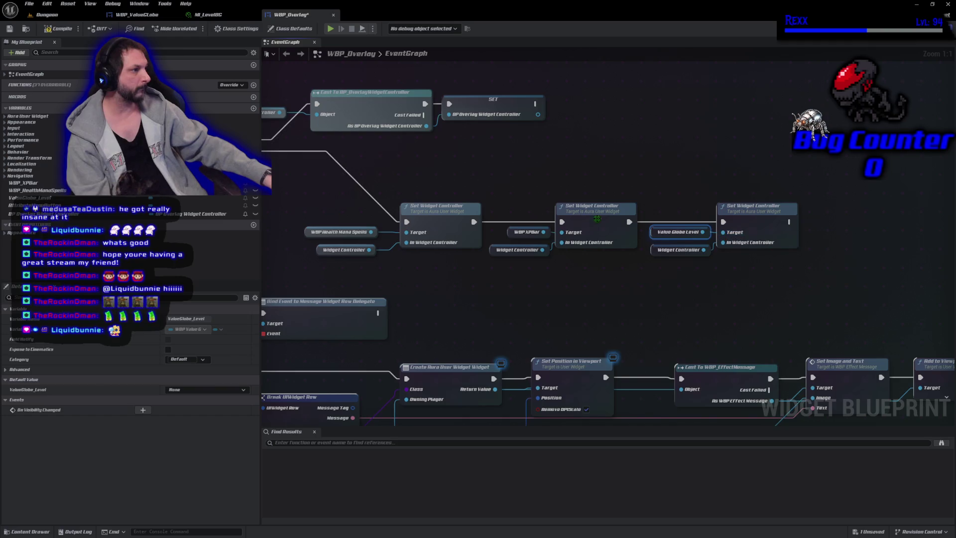
left_click(66, 30)
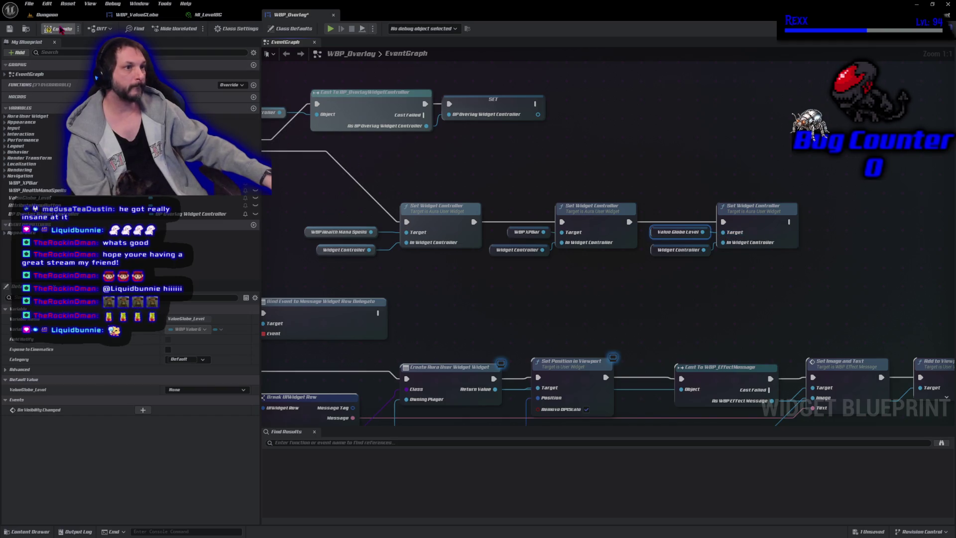
left_click(29, 4)
key("Escape")
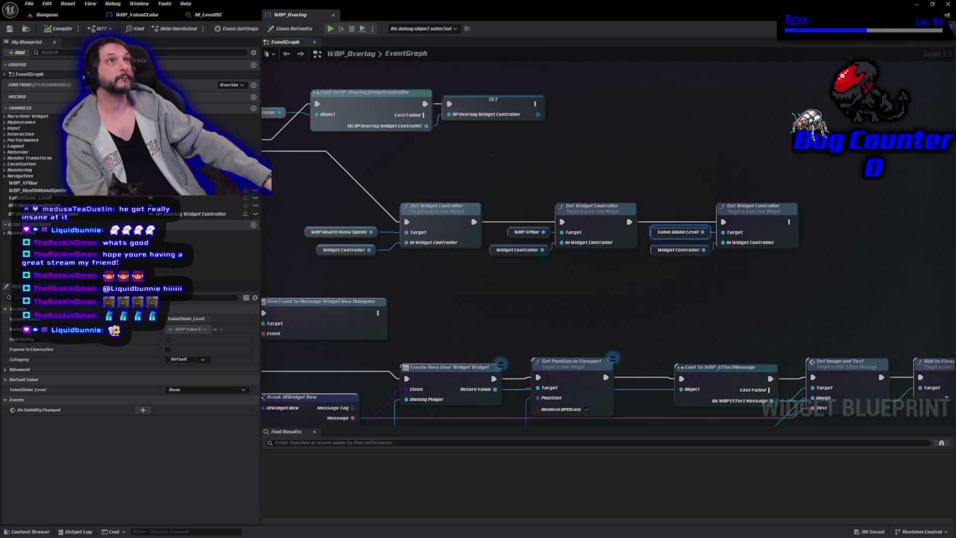
- Start a test play in the Dungeon level and fire bolts at the first goblins
left_click(47, 14)
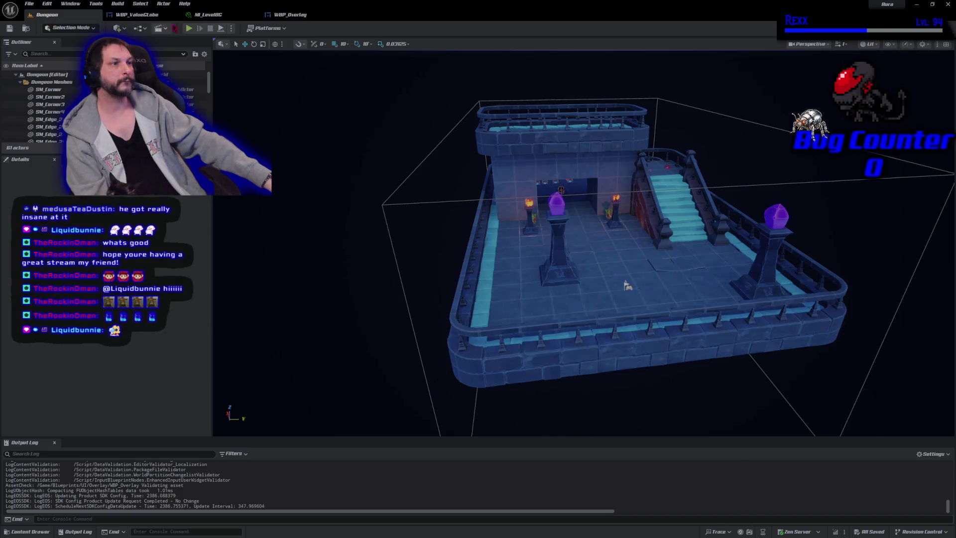
left_click(190, 30)
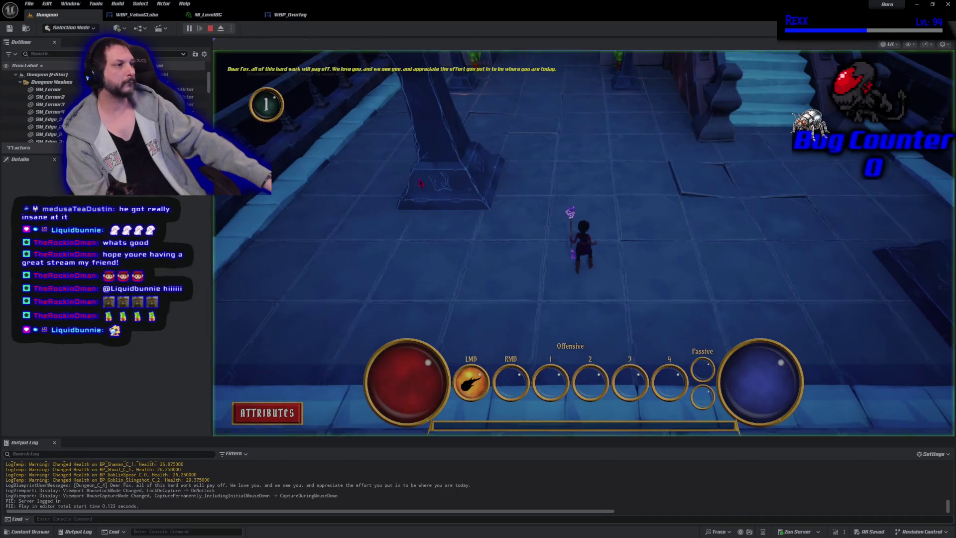
left_click(656, 84)
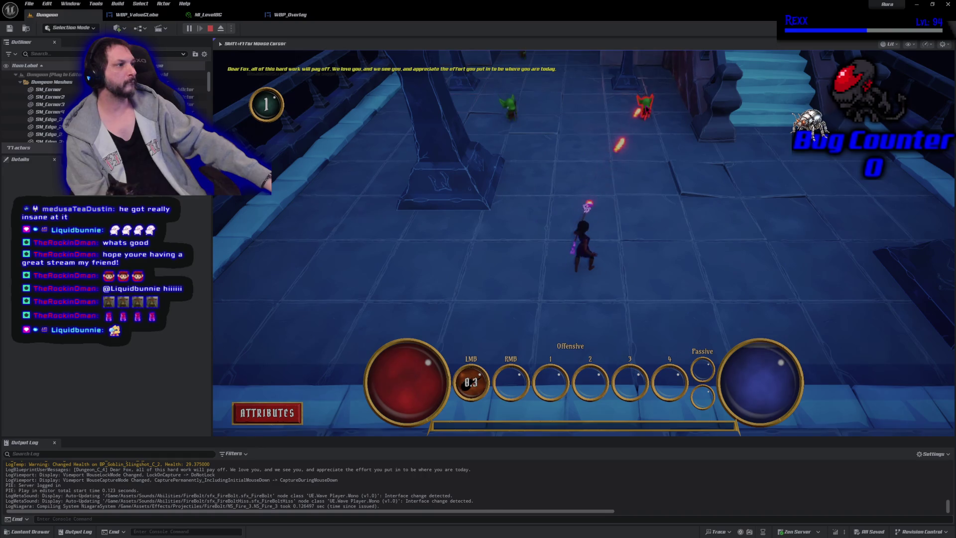
key("w")
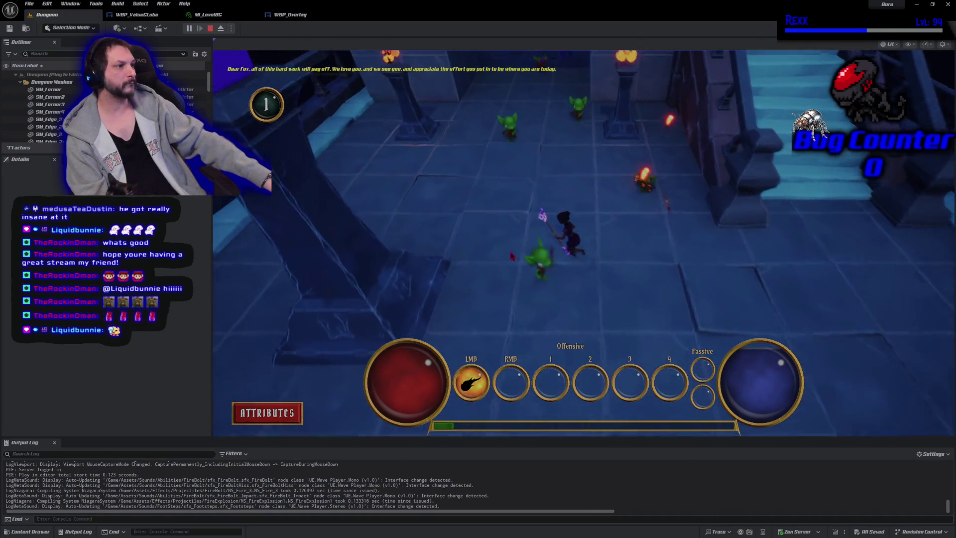
left_click(642, 289)
left_click(547, 252)
left_click(597, 189)
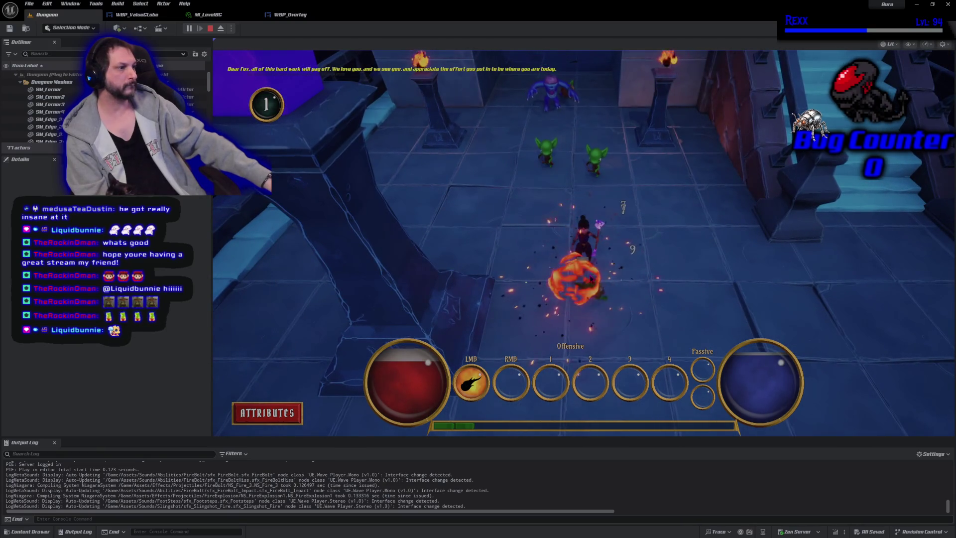
left_click(596, 171)
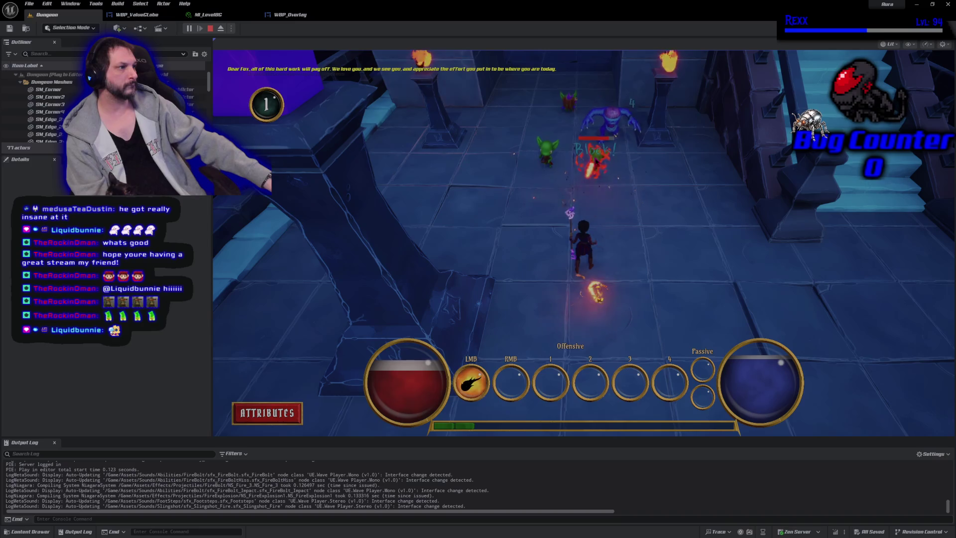
left_click(596, 162)
- Kill the spider and remaining goblins, then release control with Shift+F1 and stop playing
left_click(624, 171)
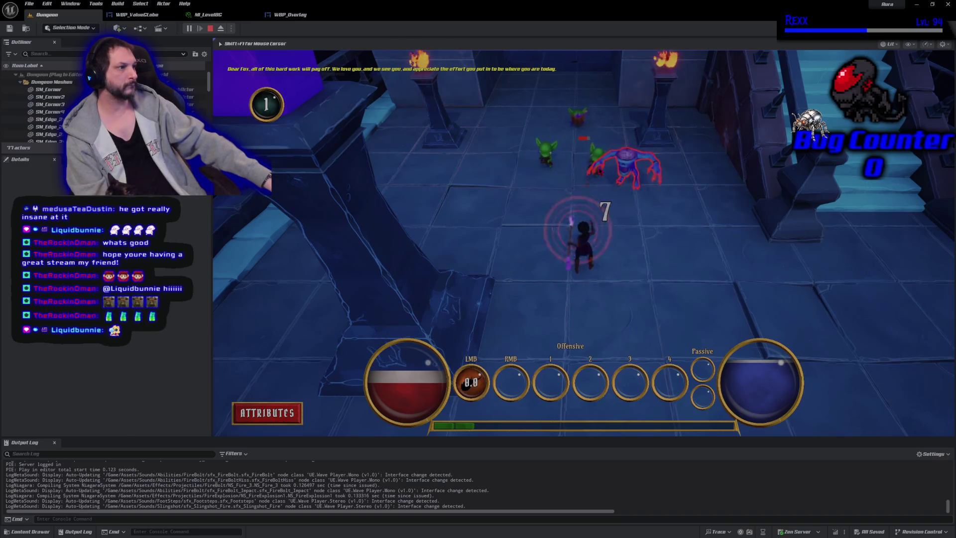
left_click(599, 172)
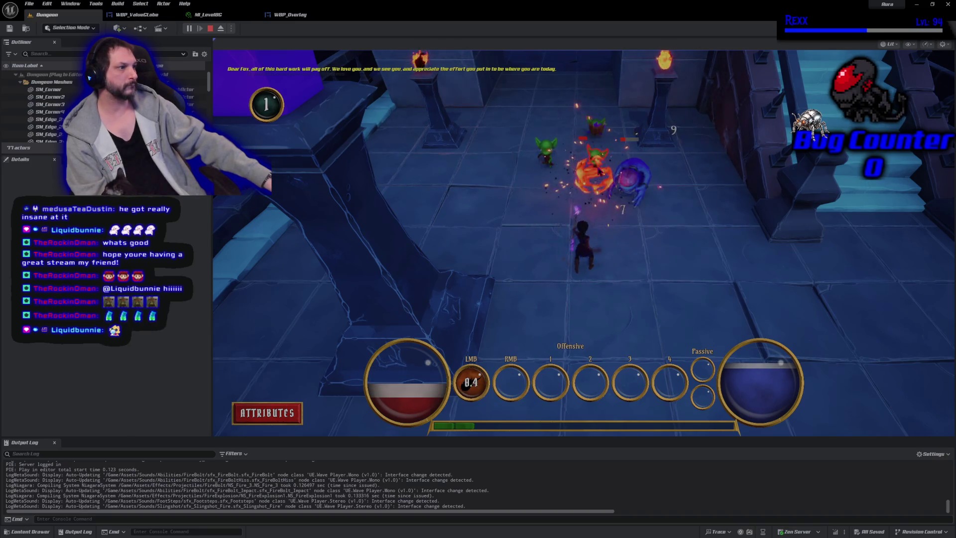
left_click(599, 172)
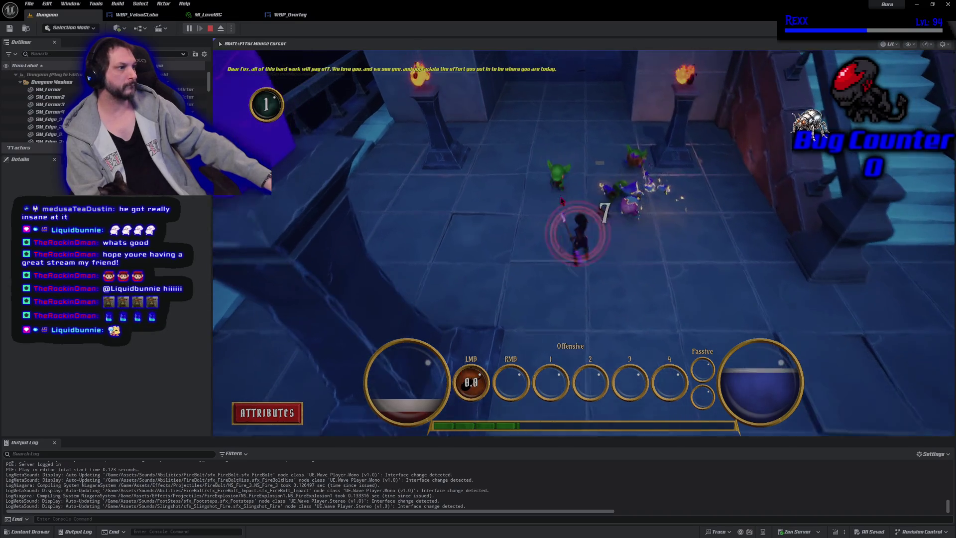
left_click(555, 169)
left_click(555, 178)
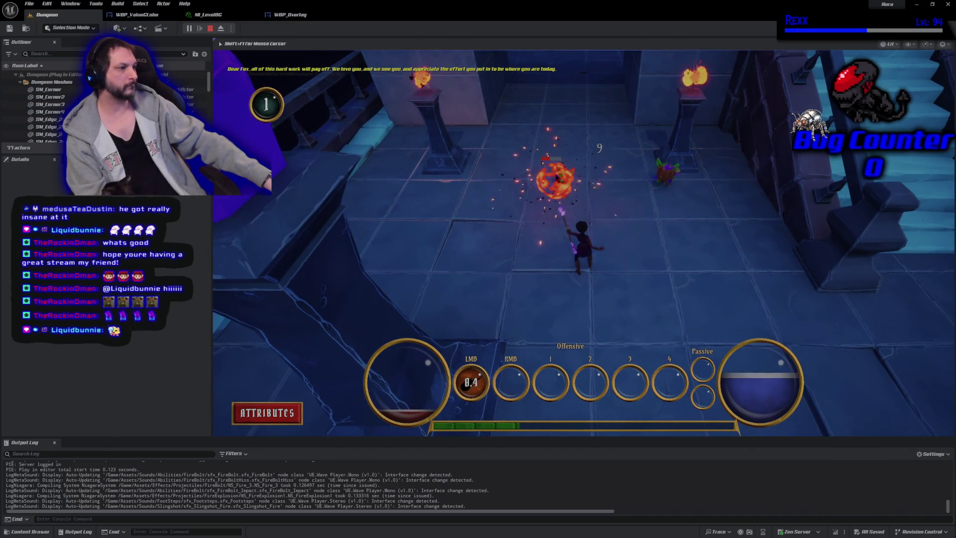
left_click(690, 253)
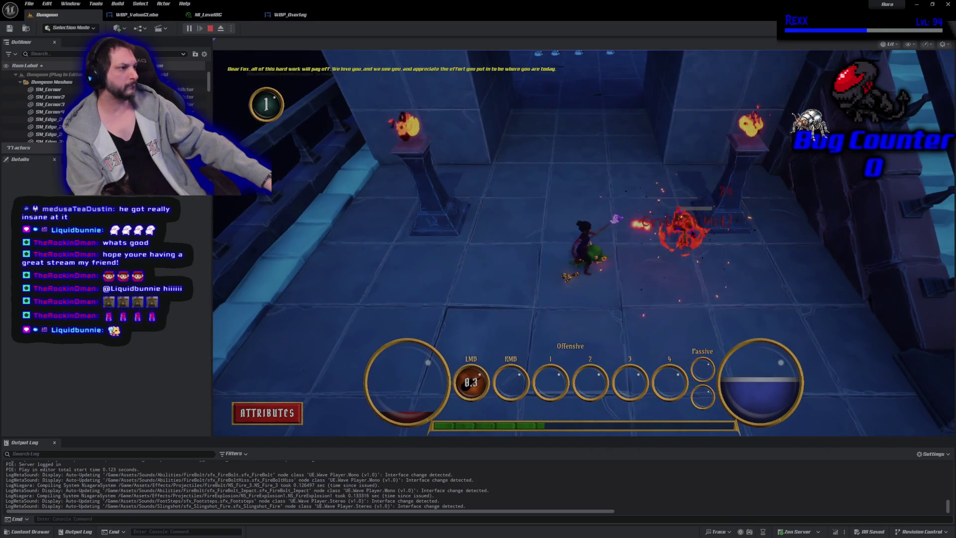
left_click(692, 256)
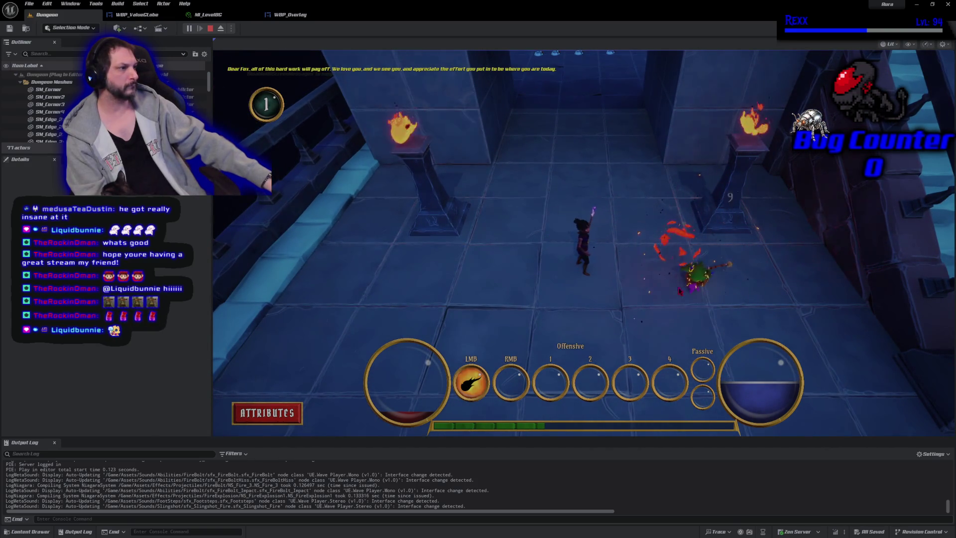
left_click(656, 302)
key("shift+F1")
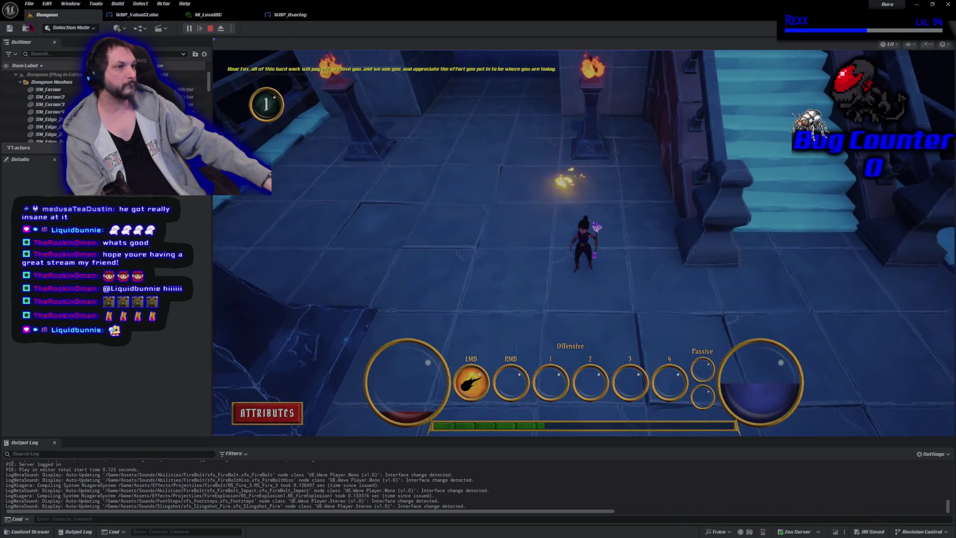
left_click(210, 28)
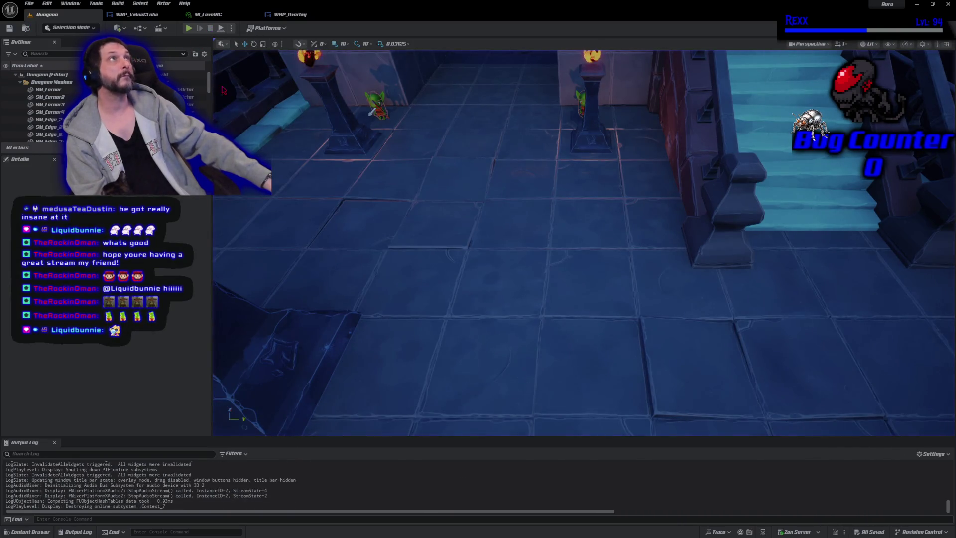
- Raise the first key of the Warrior curve in CT_XP_Reward to about 150
left_click(30, 531)
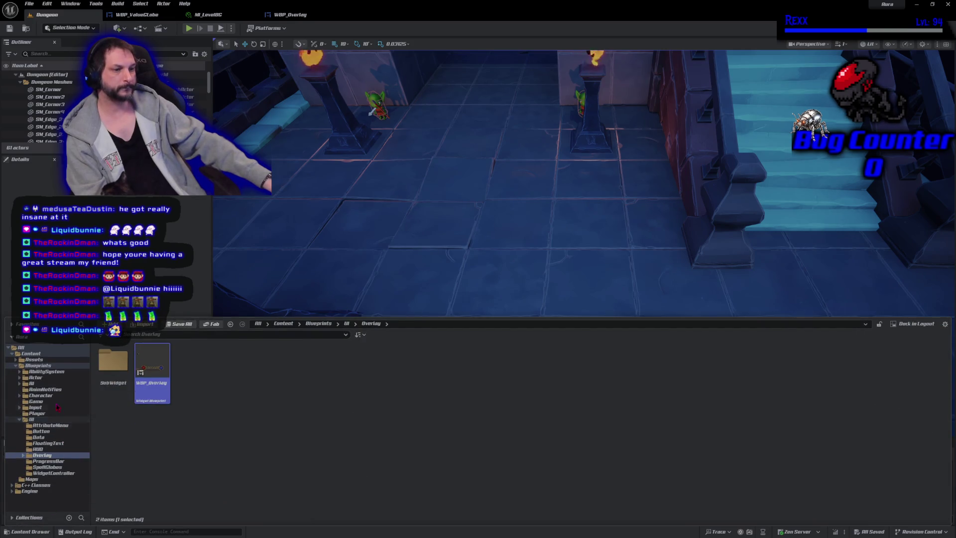
left_click(39, 438)
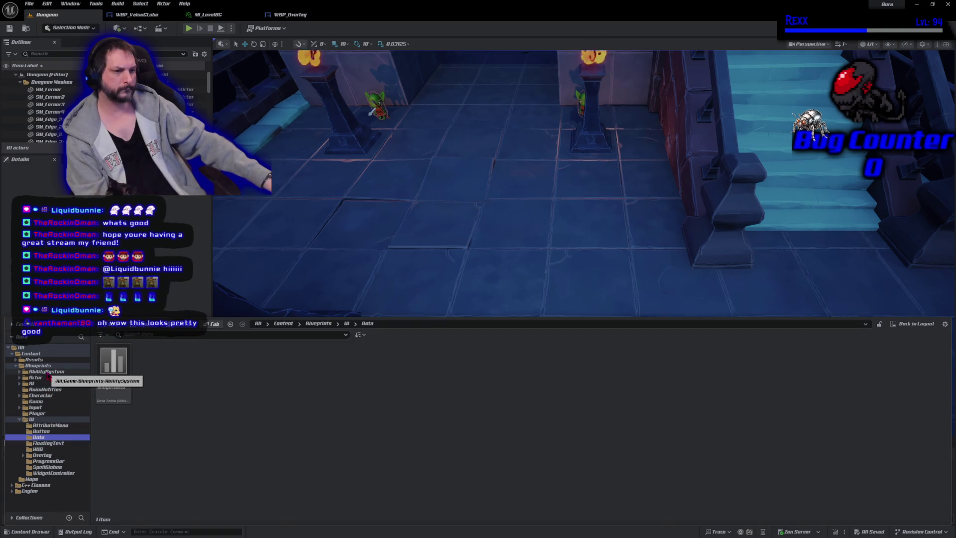
left_click(47, 373)
double_click(152, 360)
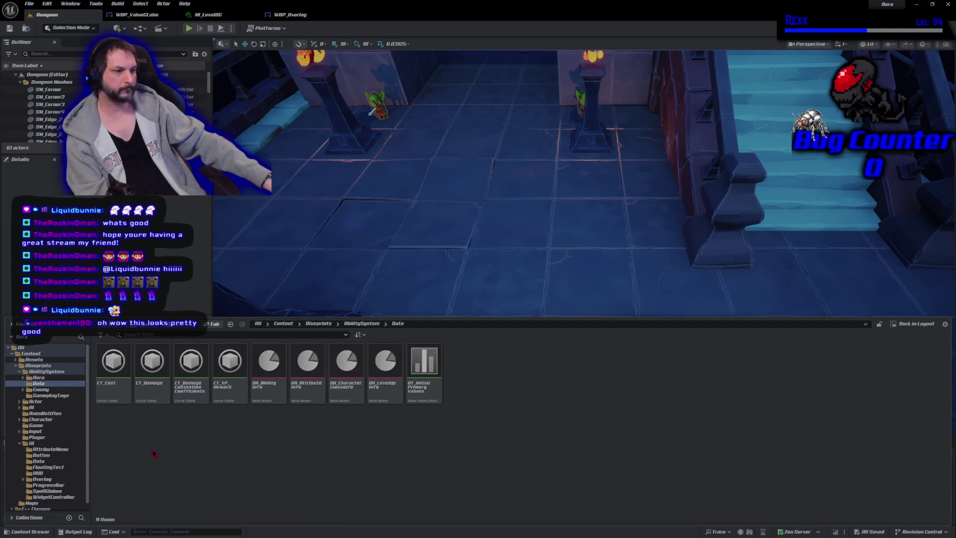
double_click(229, 361)
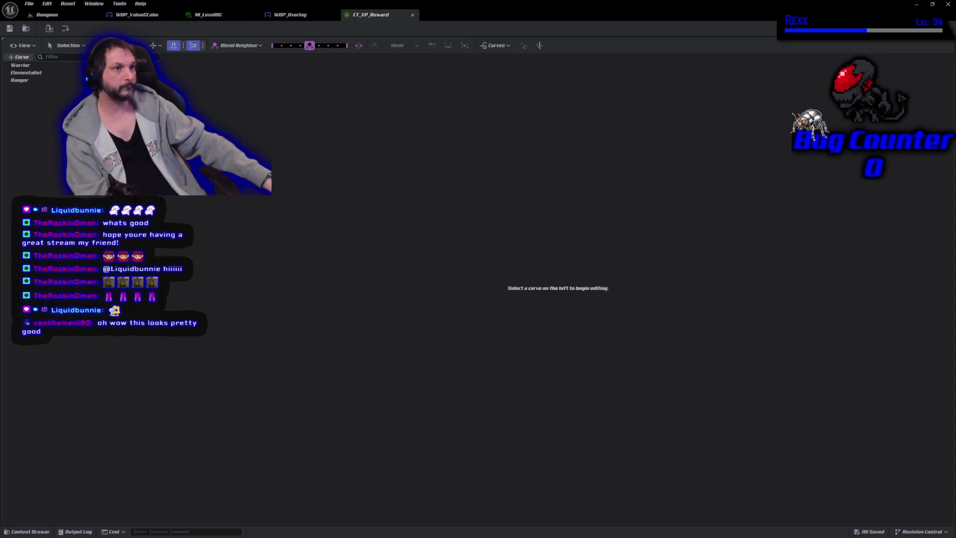
left_click(23, 65)
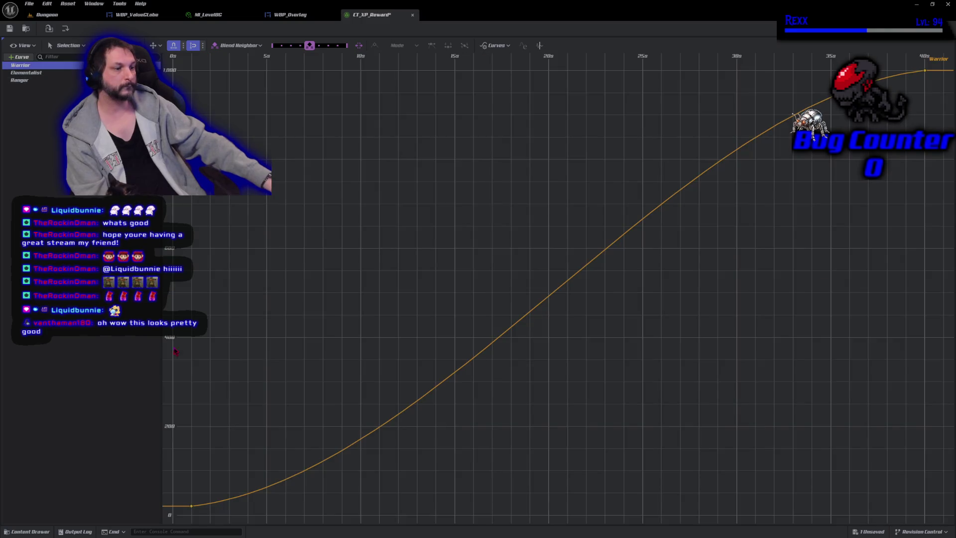
mouse_move(198, 514)
left_mouse_down()
mouse_move(182, 498)
mouse_move(191, 494)
mouse_move(192, 338)
mouse_move(190, 445)
left_mouse_up()
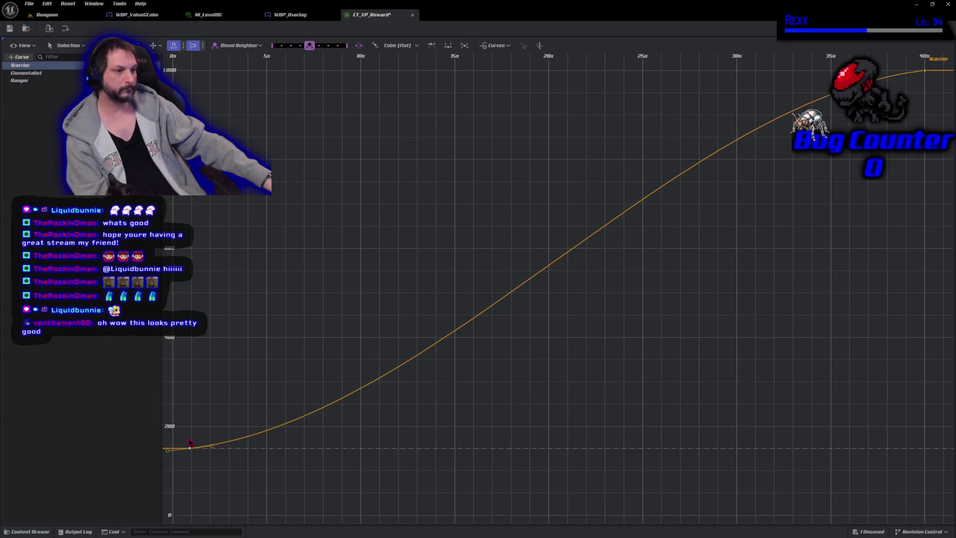
- Return to the Dungeon level and start a new play test with Alt+P
left_click(47, 15)
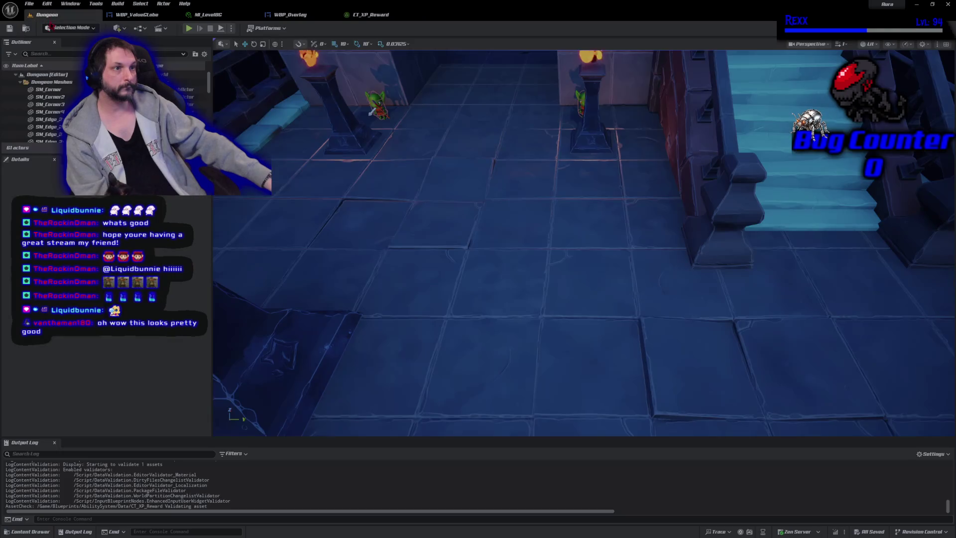
key("alt+p")
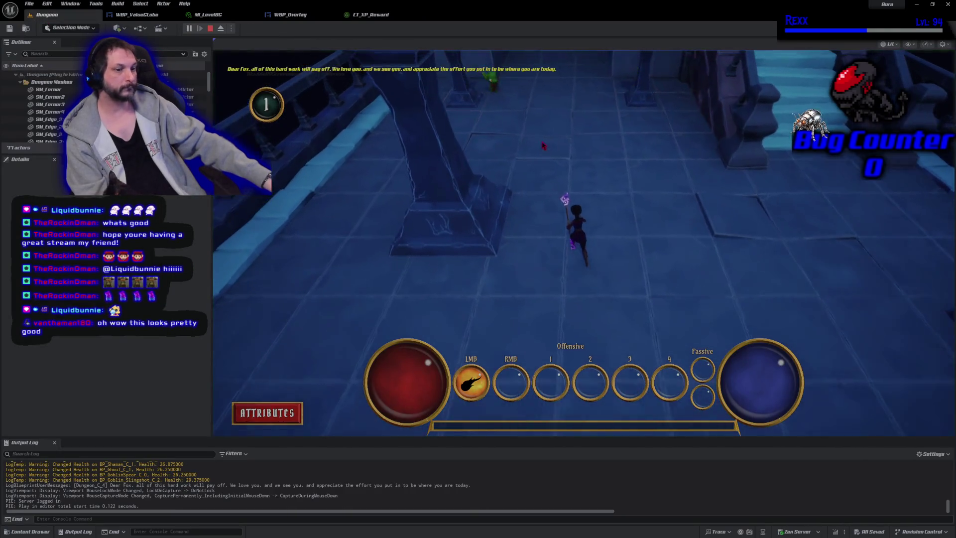
left_click(679, 135)
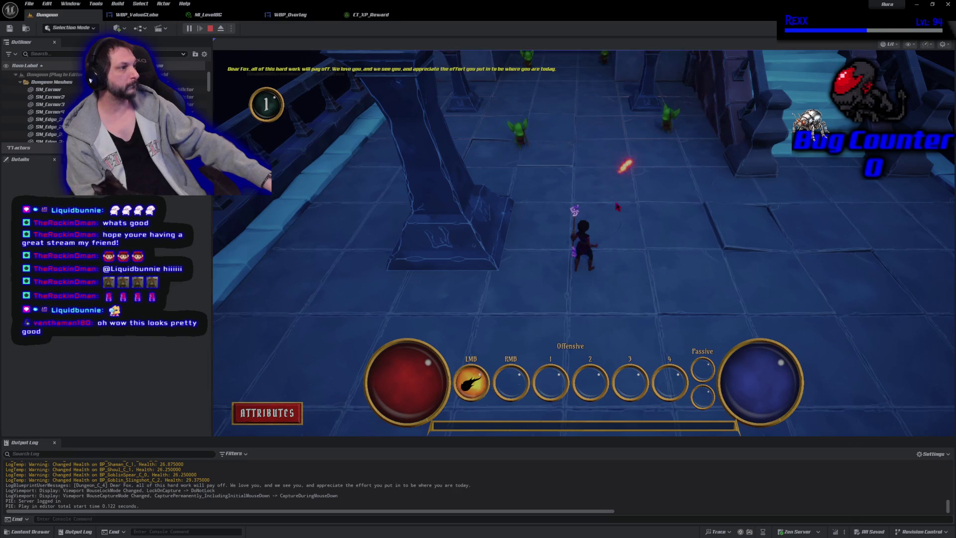
- Fire bolts at the goblins, the blue ghoul and the red demons to earn XP
left_click(548, 188)
left_click(549, 188)
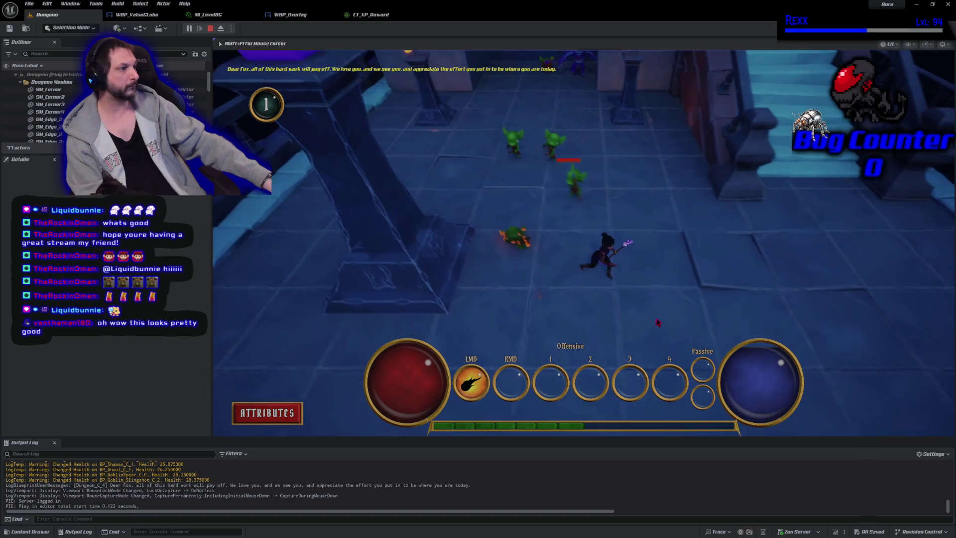
left_click(494, 185)
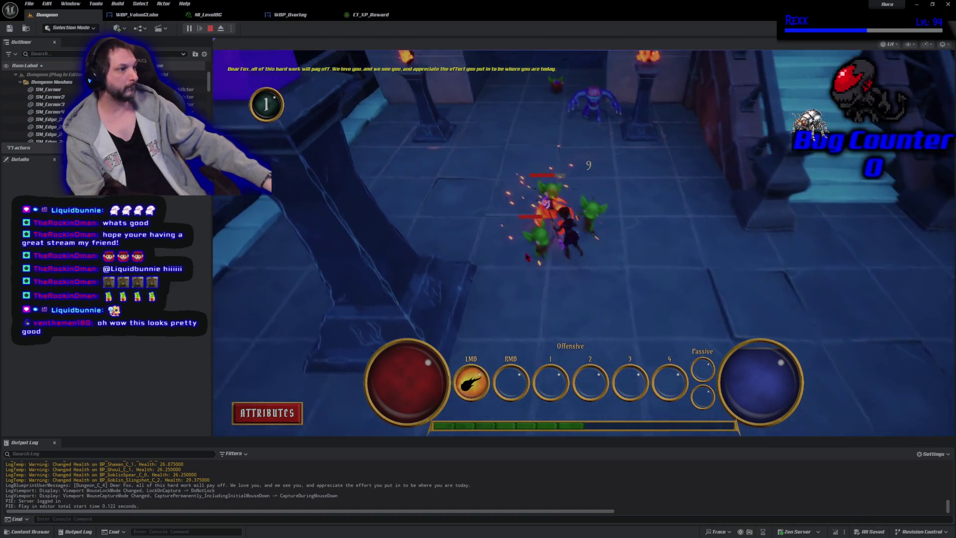
left_click(617, 299)
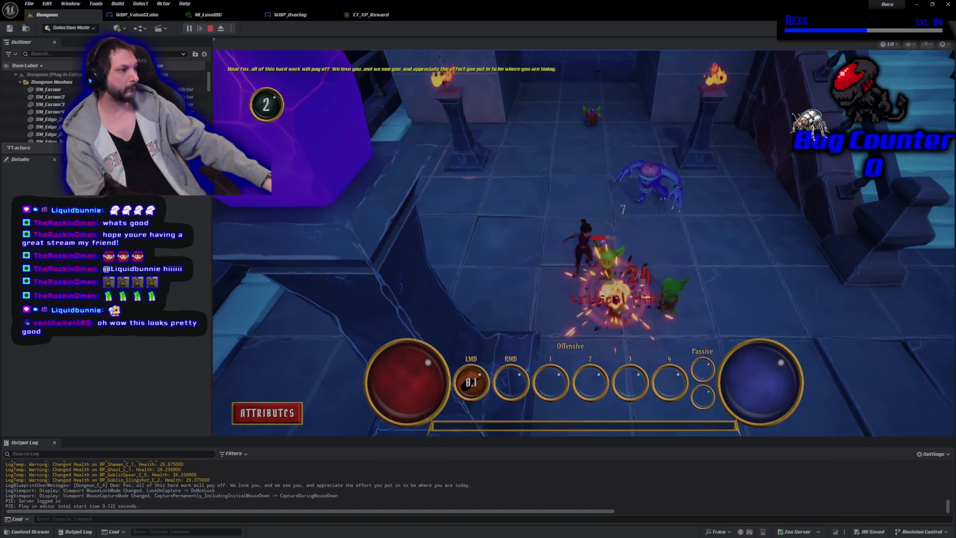
left_click(551, 276)
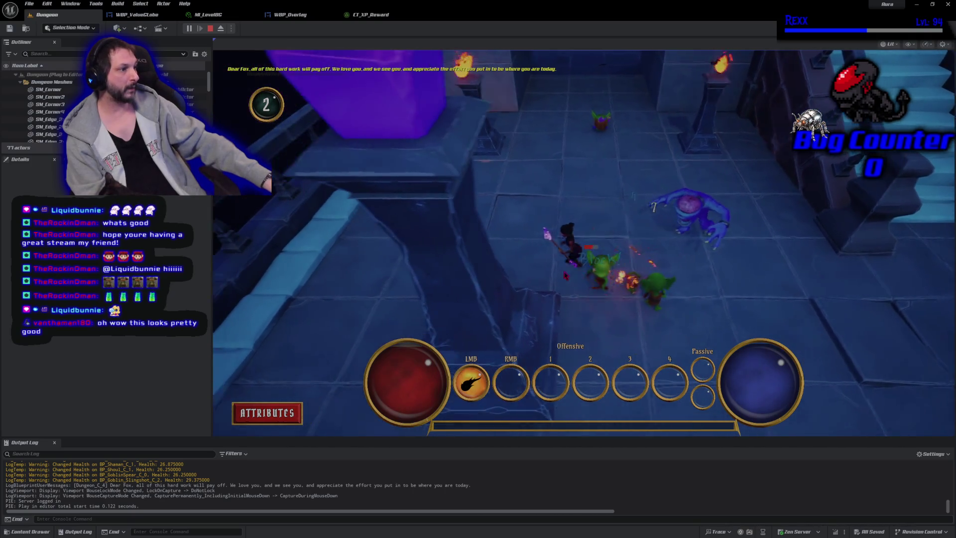
left_click(647, 278)
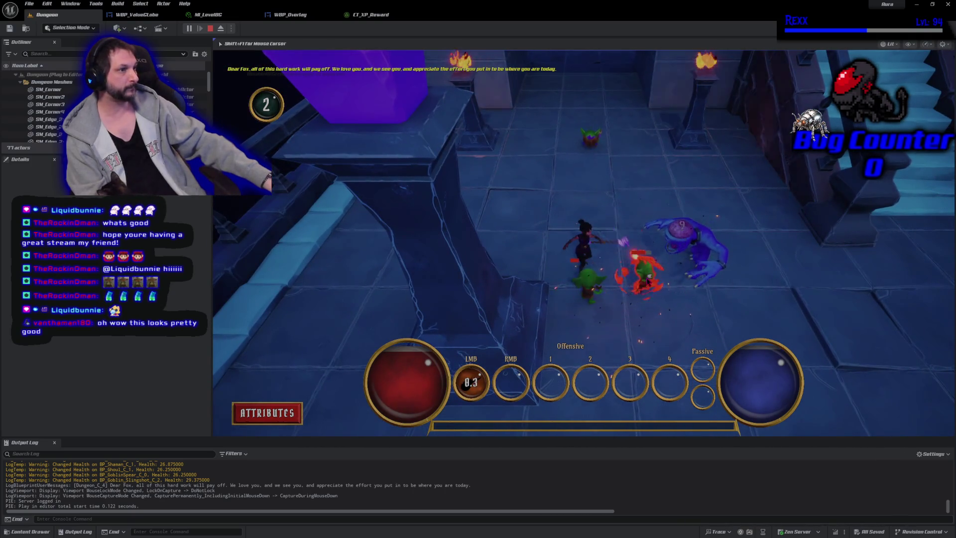
left_click(628, 282)
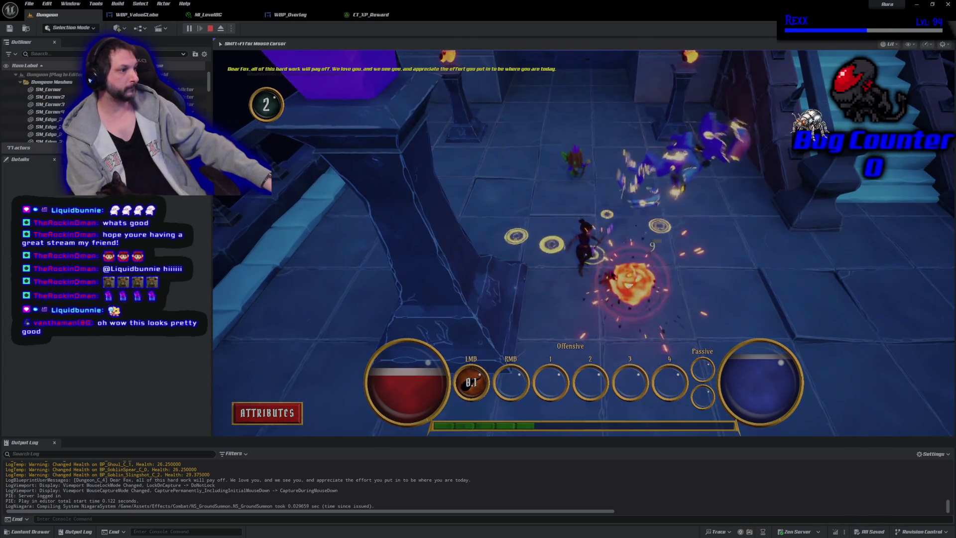
left_click(626, 249)
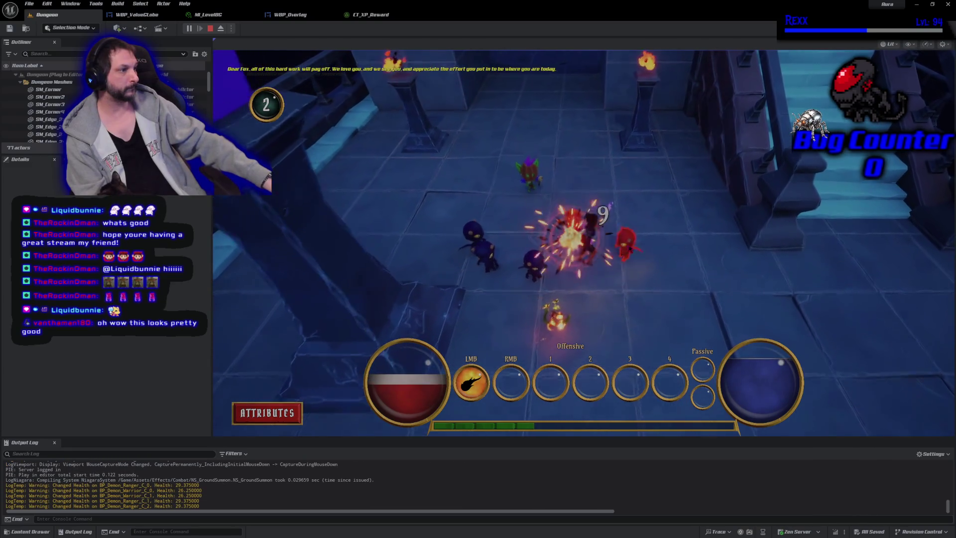
left_click(626, 246)
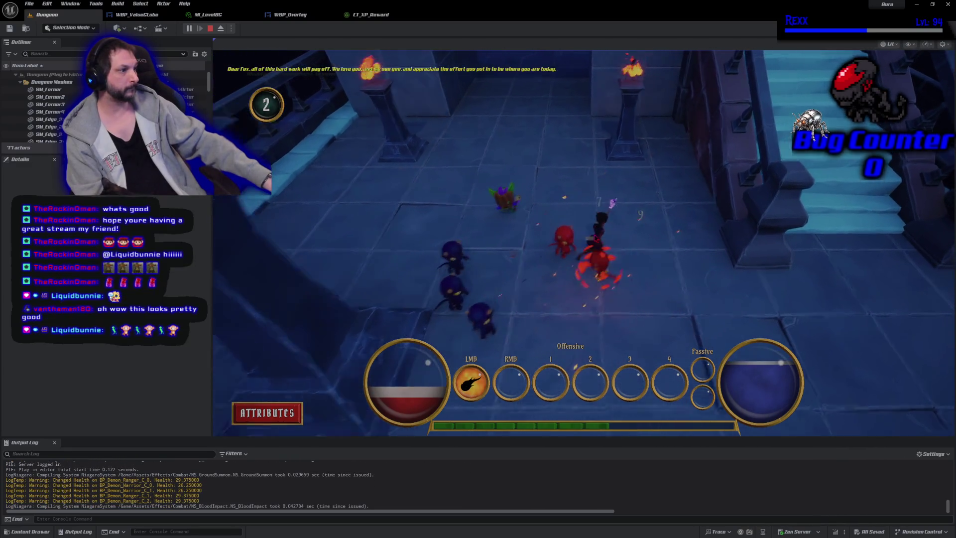
left_click(615, 293)
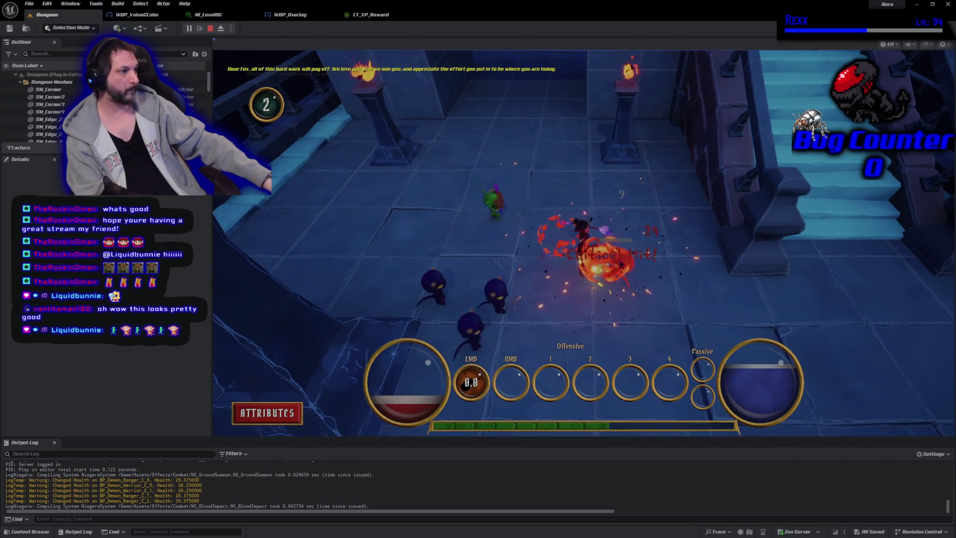
- Keep fighting the demons until the level globe reads 2, then stop with Esc
left_click(639, 312)
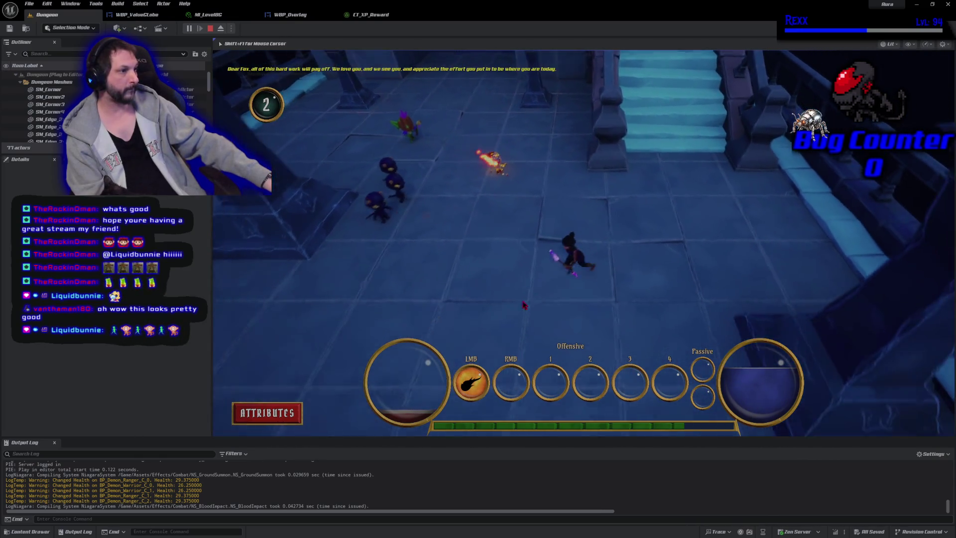
left_click(417, 247)
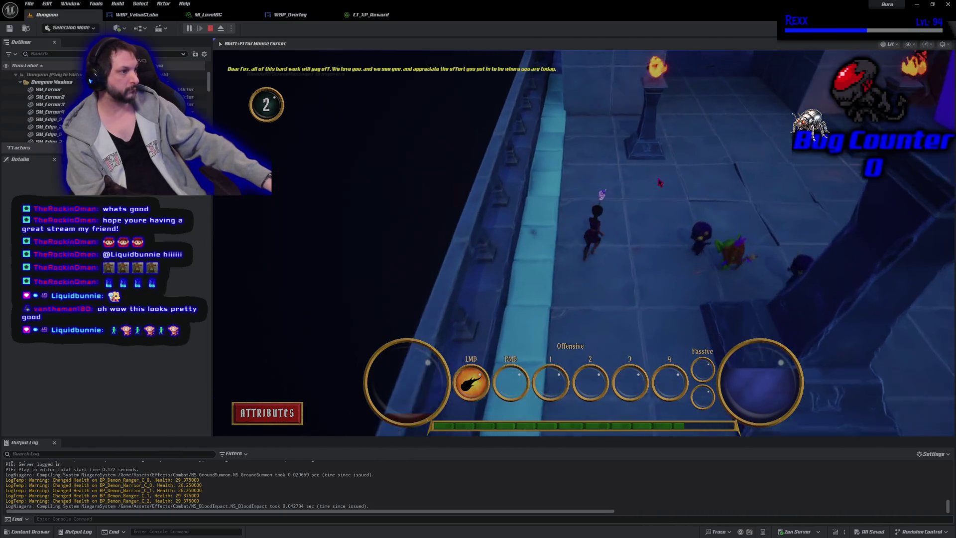
left_click(724, 259)
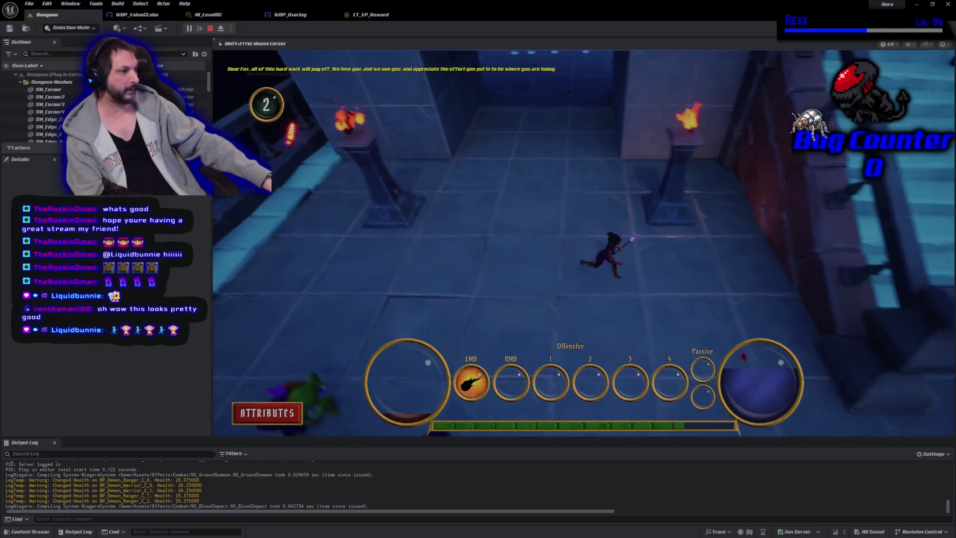
left_click(645, 344)
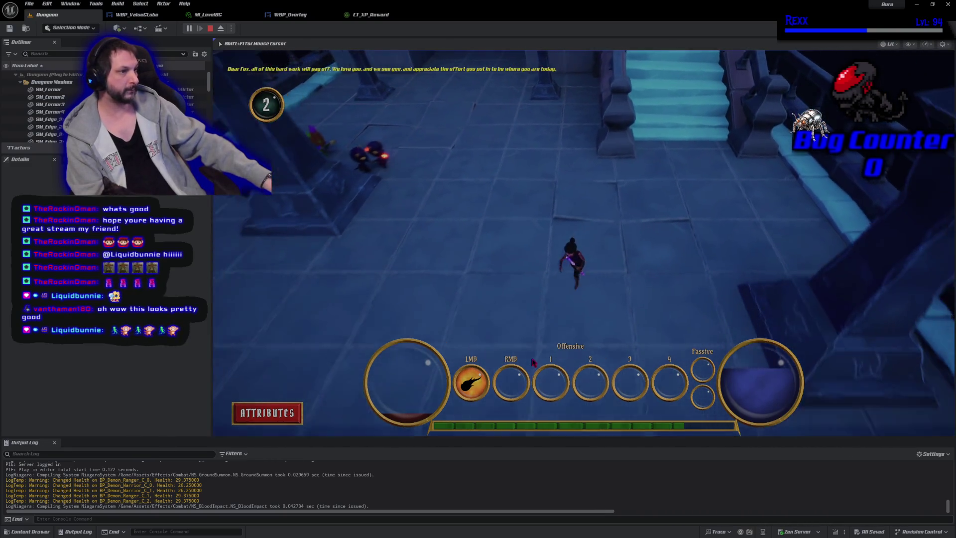
left_click(476, 116)
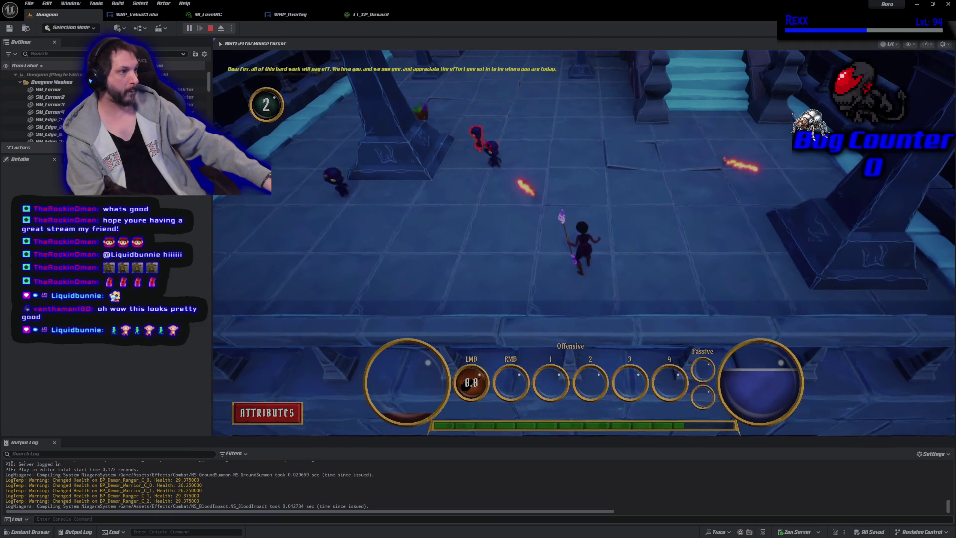
left_click(523, 226)
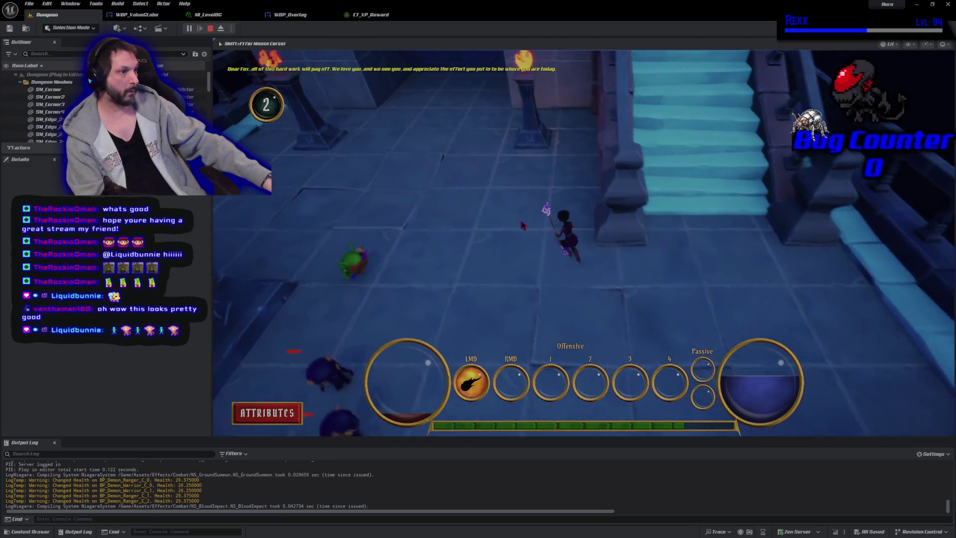
left_click(348, 289)
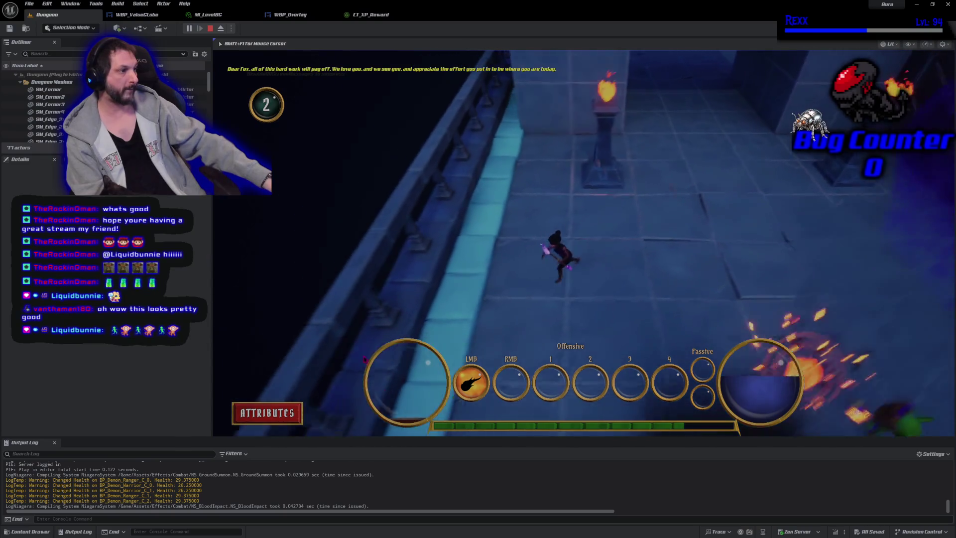
left_click(614, 397)
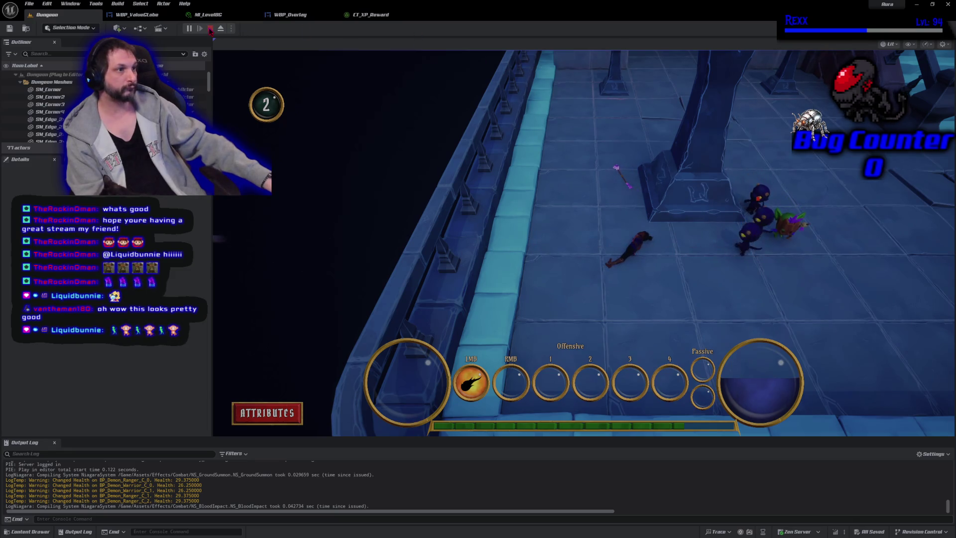
key("Escape")
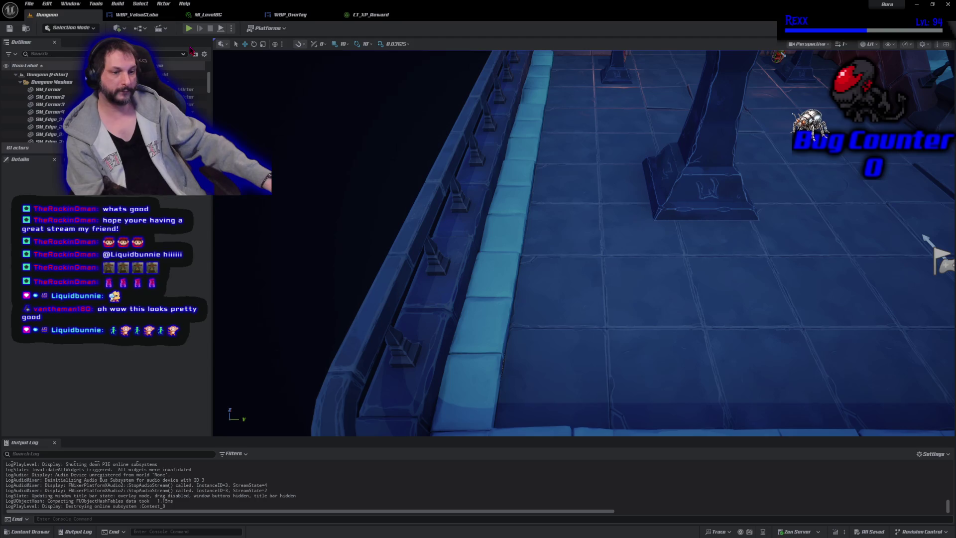
- Zoom out and orbit the viewport toward the doorway, then show the AbilitySystem Data assets
scroll(566, 271, "down", 10)
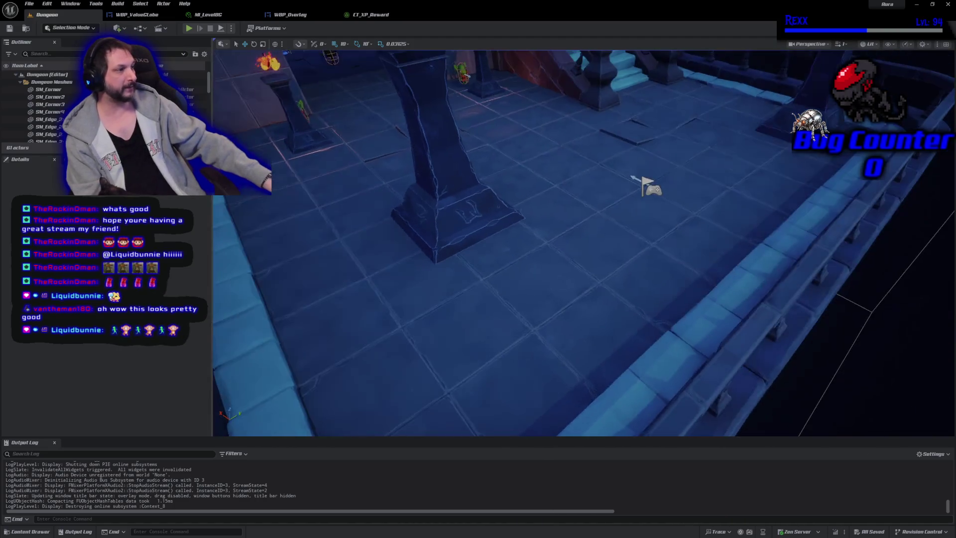
mouse_move(583, 243)
left_mouse_down()
mouse_move(512, 234)
mouse_move(646, 352)
mouse_move(633, 279)
left_mouse_up()
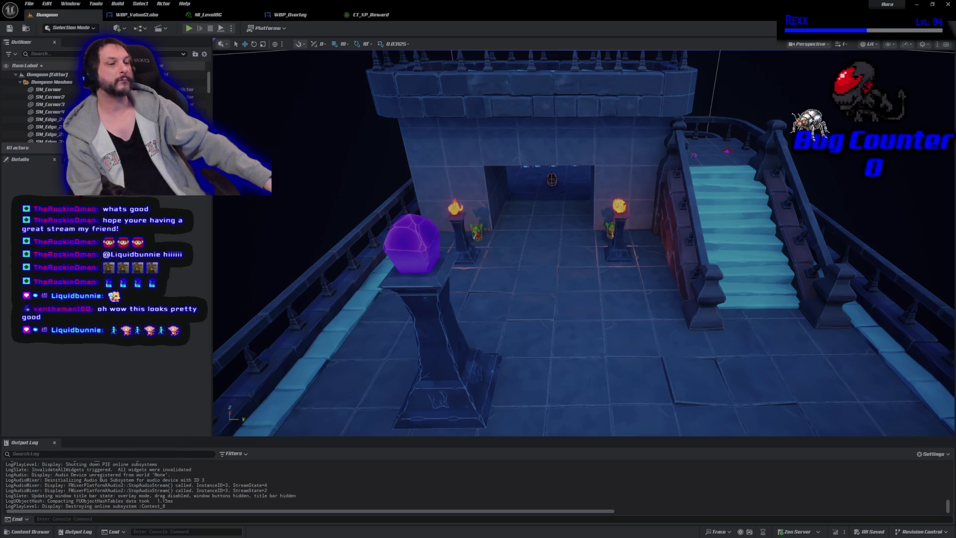
left_click(30, 531)
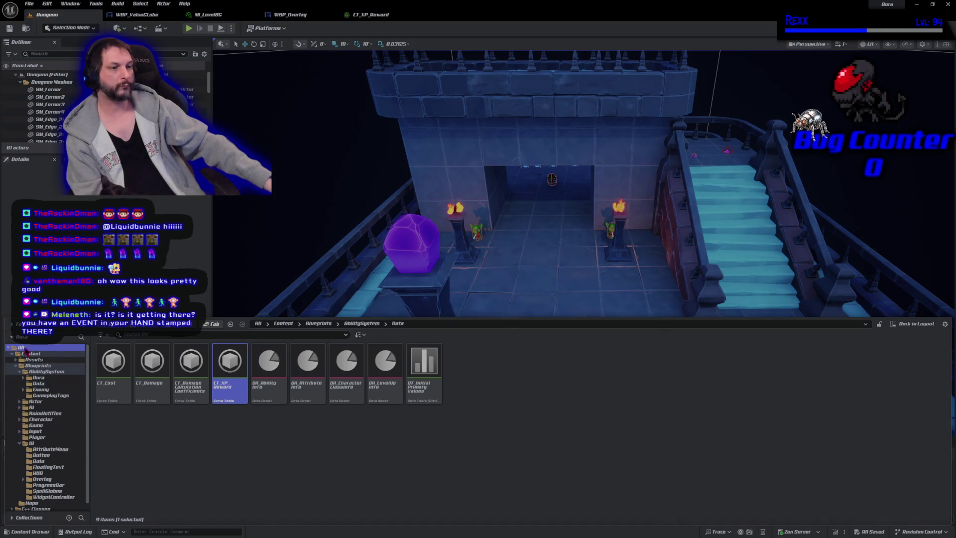
- Filter the content browser to textures, pick AuraRender, then remove the texture filter
left_click(21, 347)
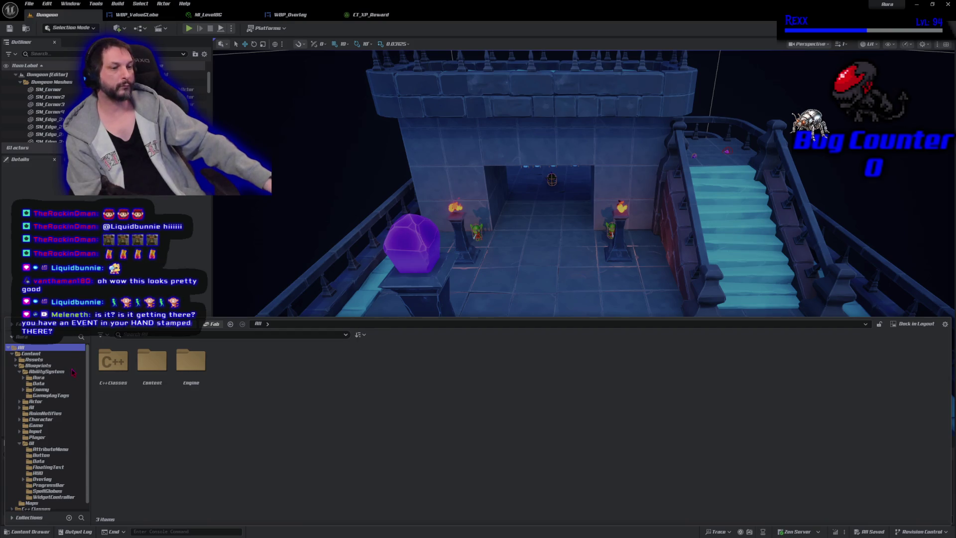
left_click(102, 335)
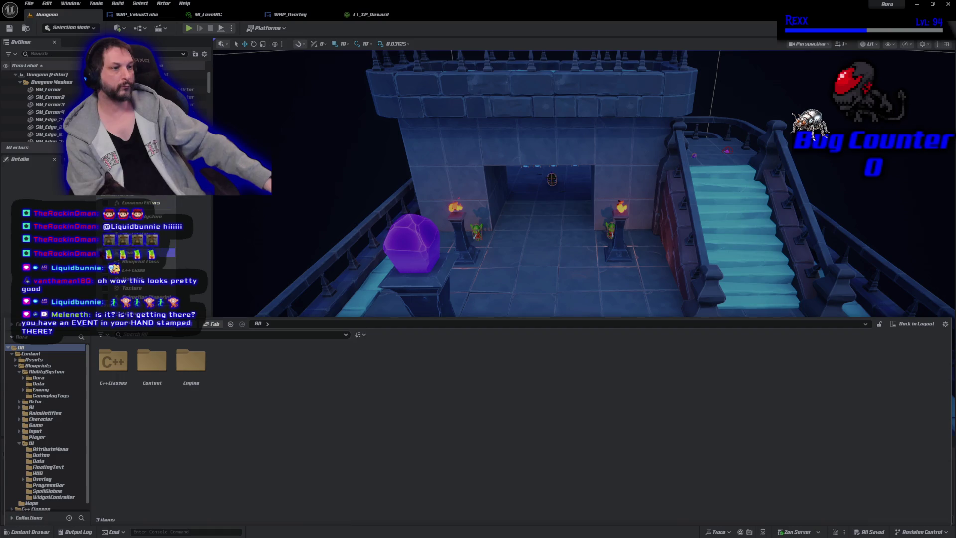
left_click(132, 288)
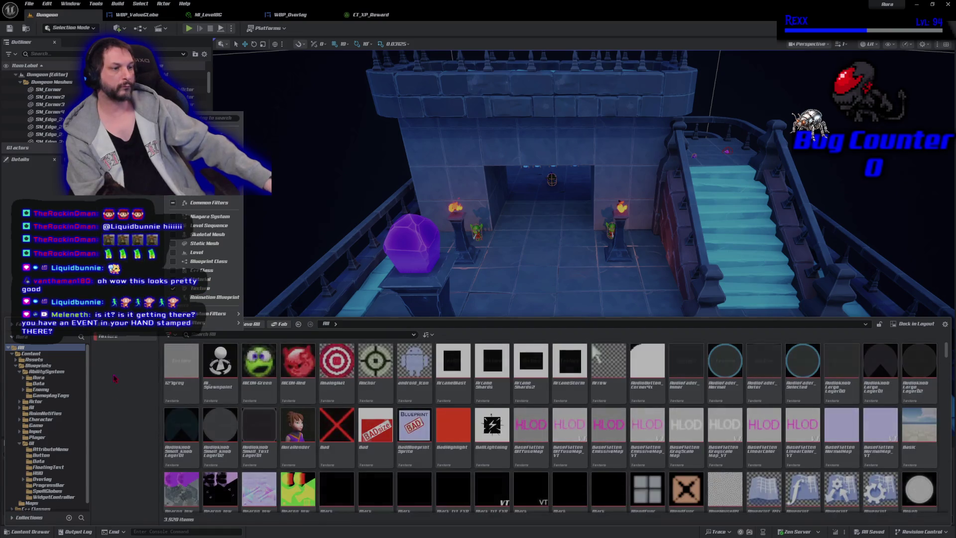
left_click(289, 435)
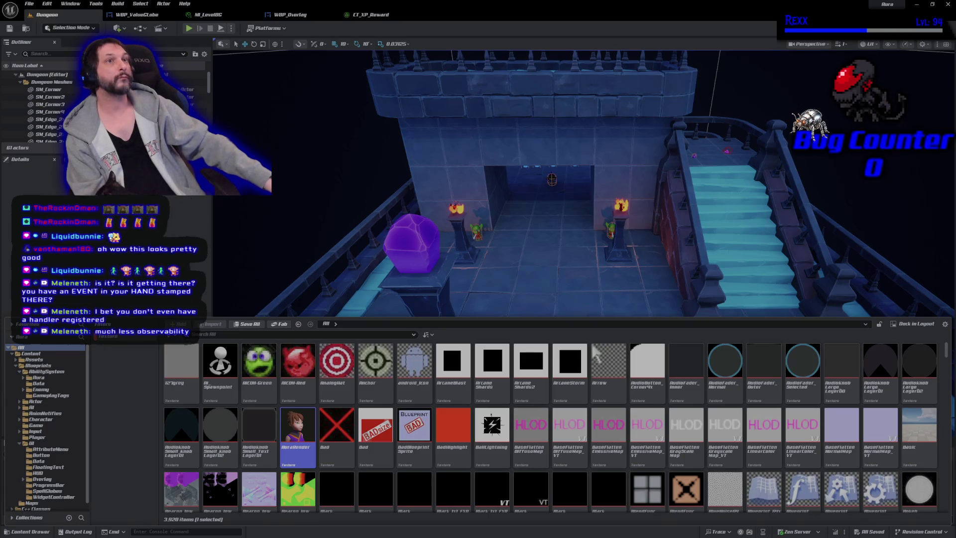
left_click(169, 343)
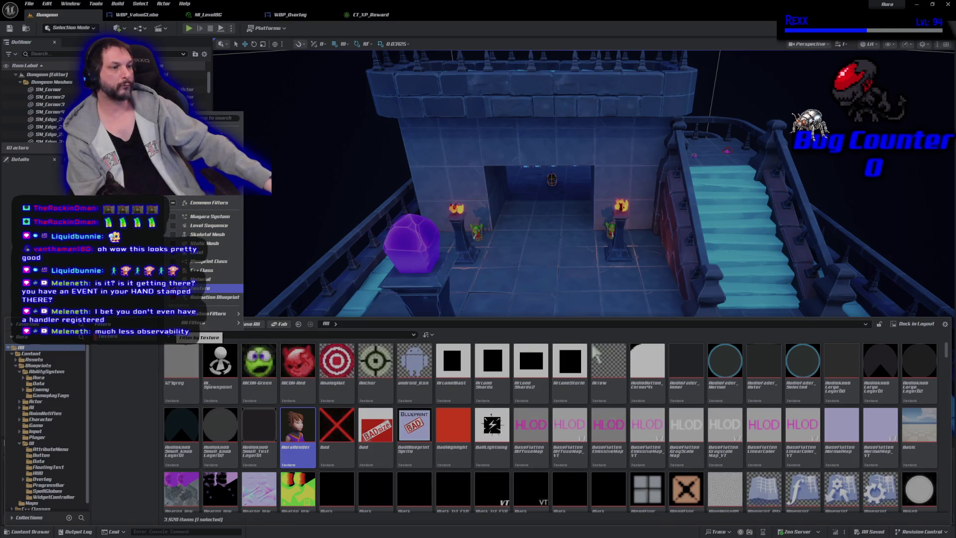
left_click(204, 288)
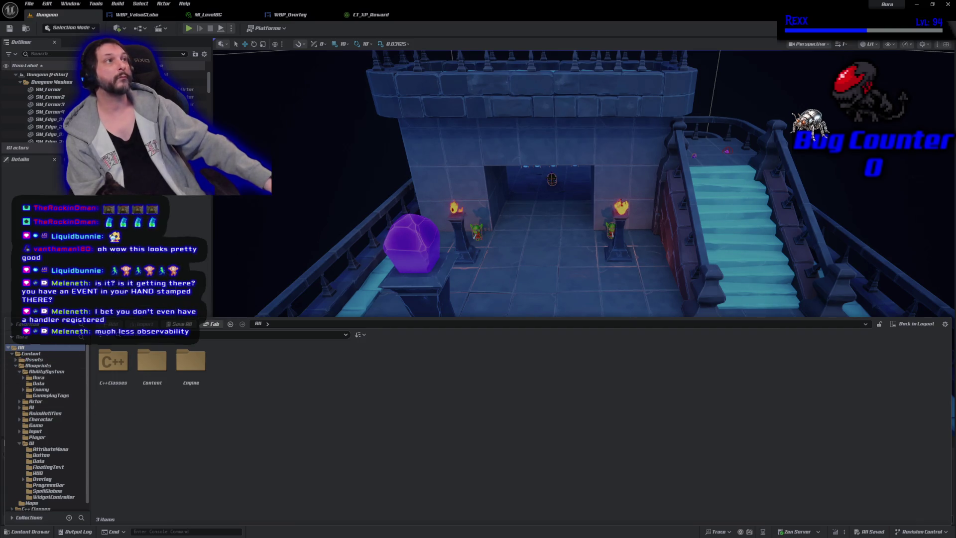
- Browse to Blueprints/UI/ProgressBar and select WBP_GlobeProgressBar
left_click(12, 354)
left_click(12, 354)
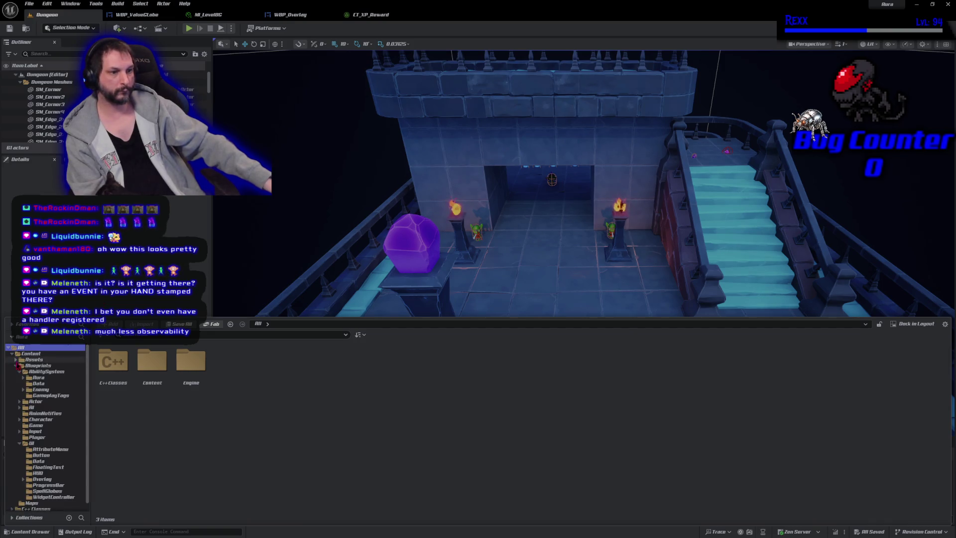
left_click(39, 443)
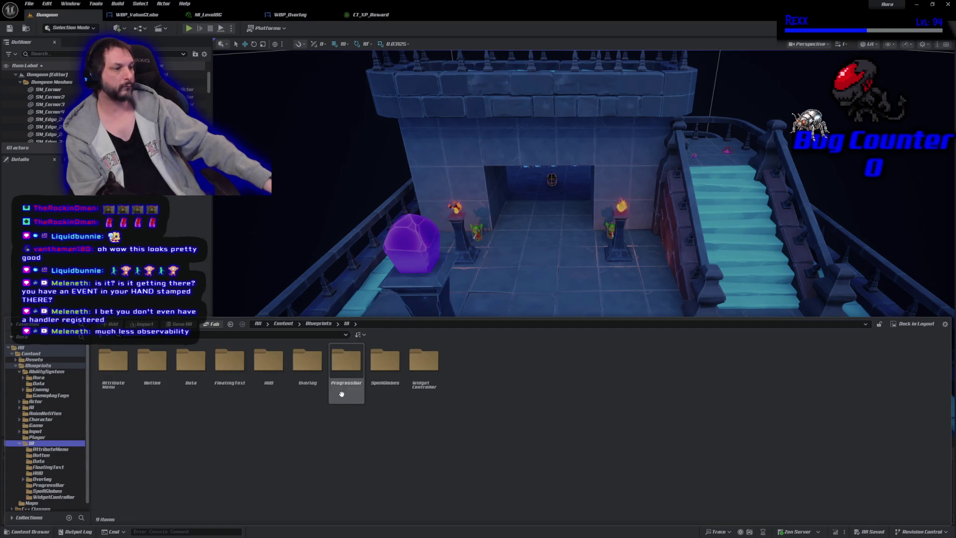
double_click(342, 393)
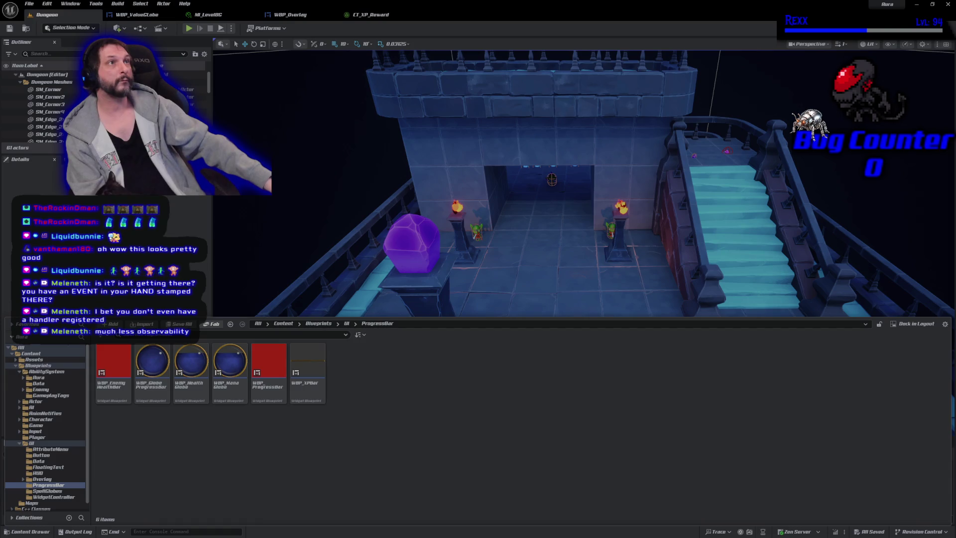
left_click(156, 392)
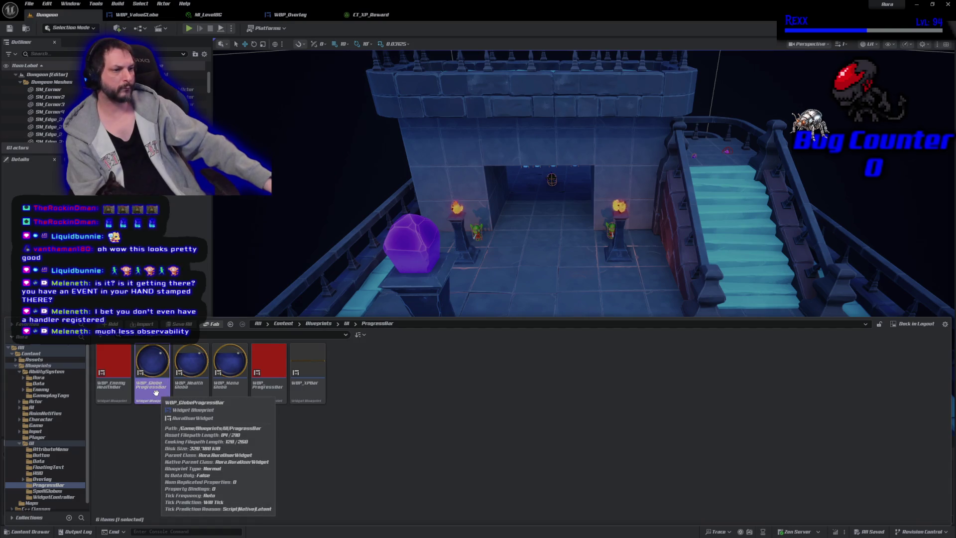
- Duplicate WBP_GlobeProgressBar and name the copy WBP_GlobePictureFrame
right_click(156, 393)
left_click(234, 242)
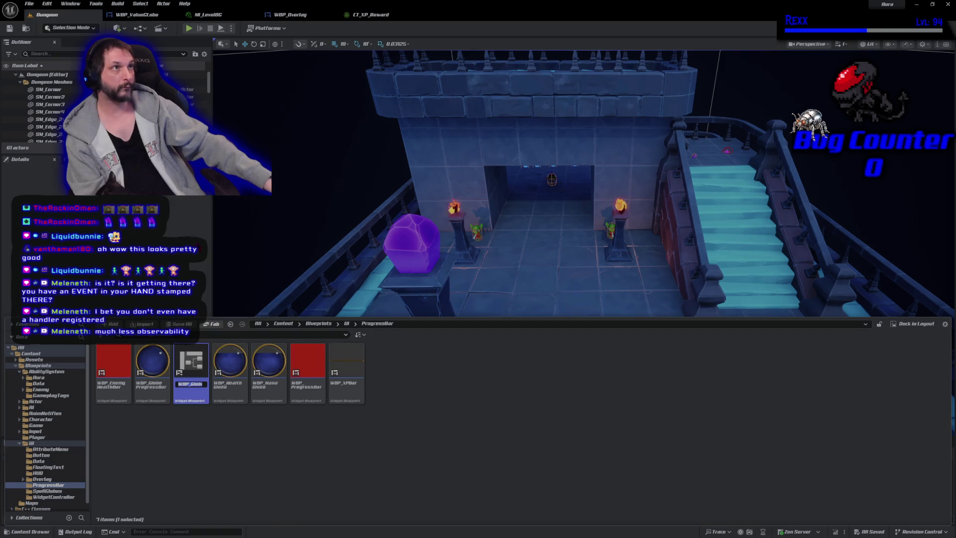
type("WBP_GlobeProgres")
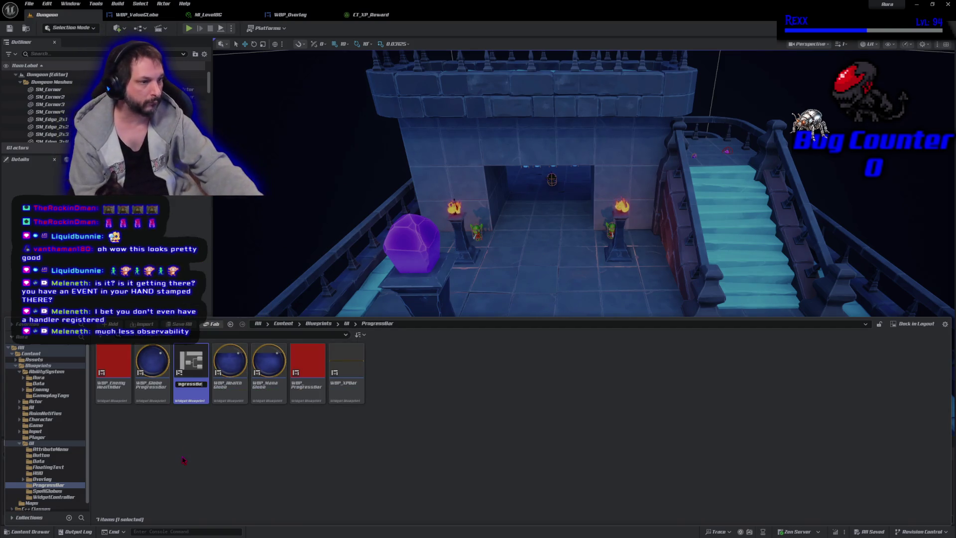
key("Left")
key("Left")
key("Left")
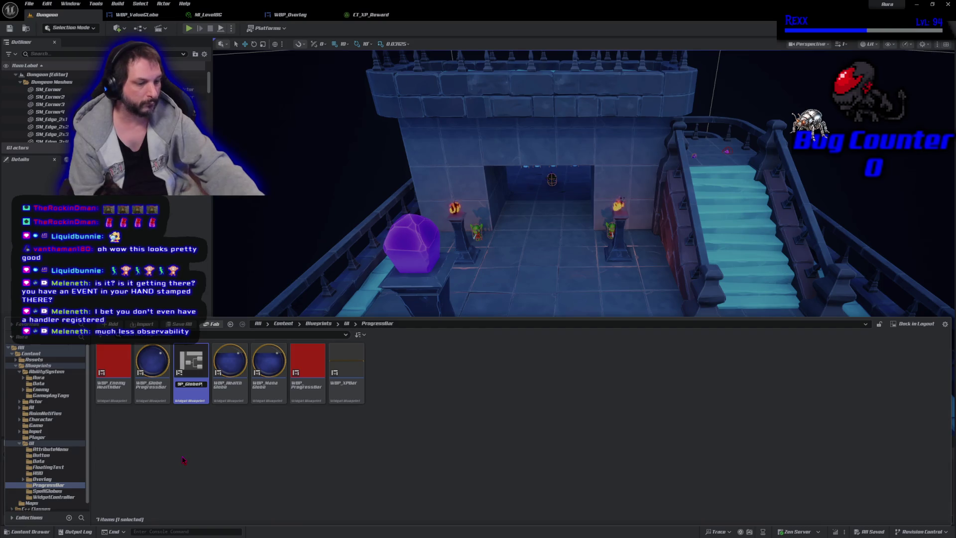
type("Pict")
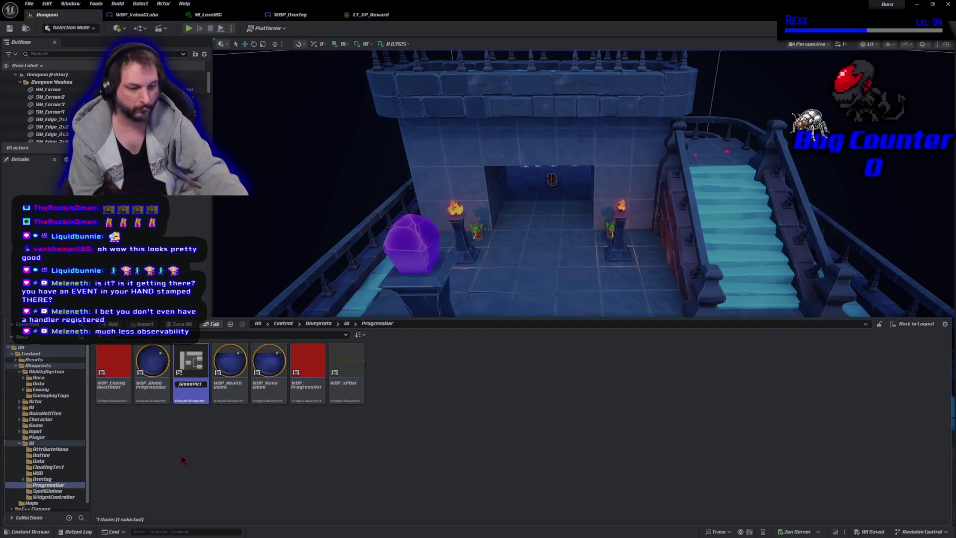
type("ureeFrame")
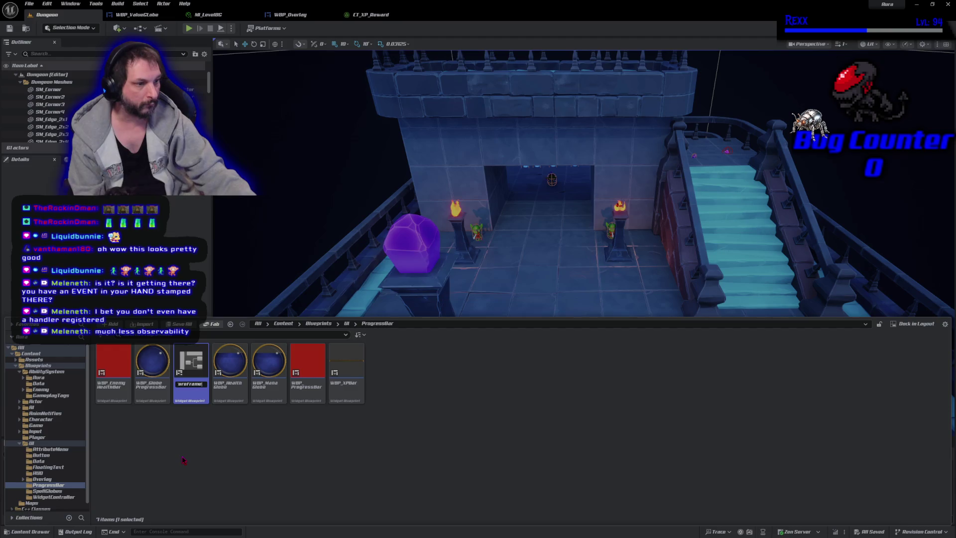
key("Return")
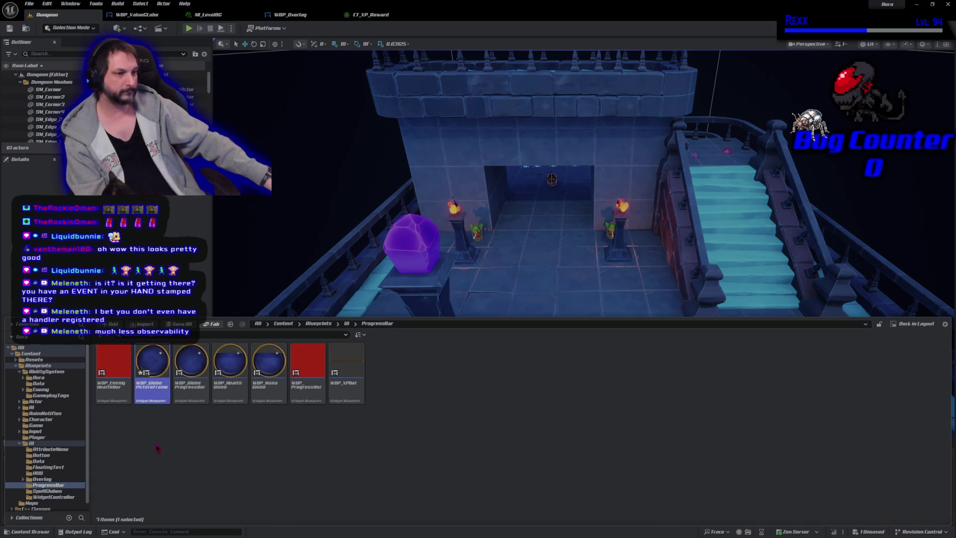
- Open WBP_GlobePictureFrame in its widget editor
right_click(153, 409)
key("Escape")
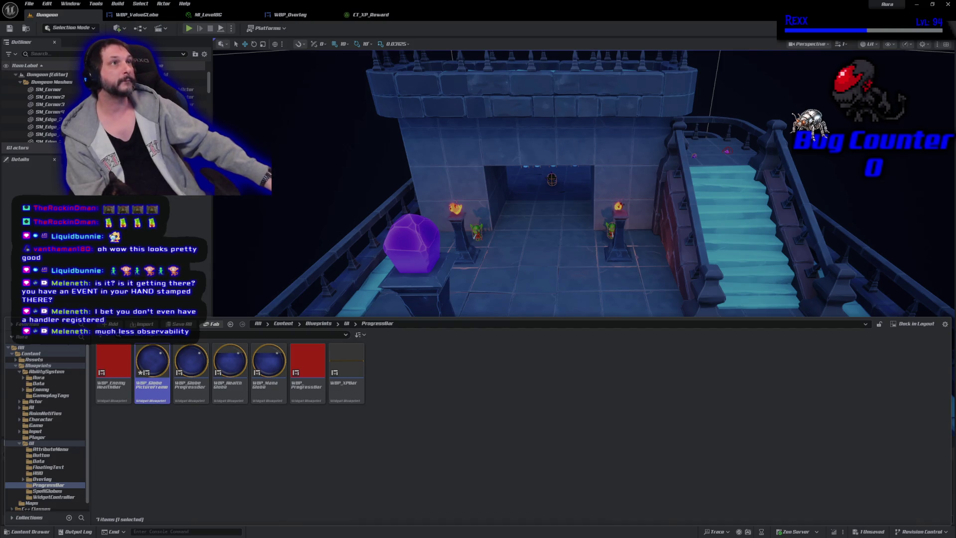
double_click(151, 375)
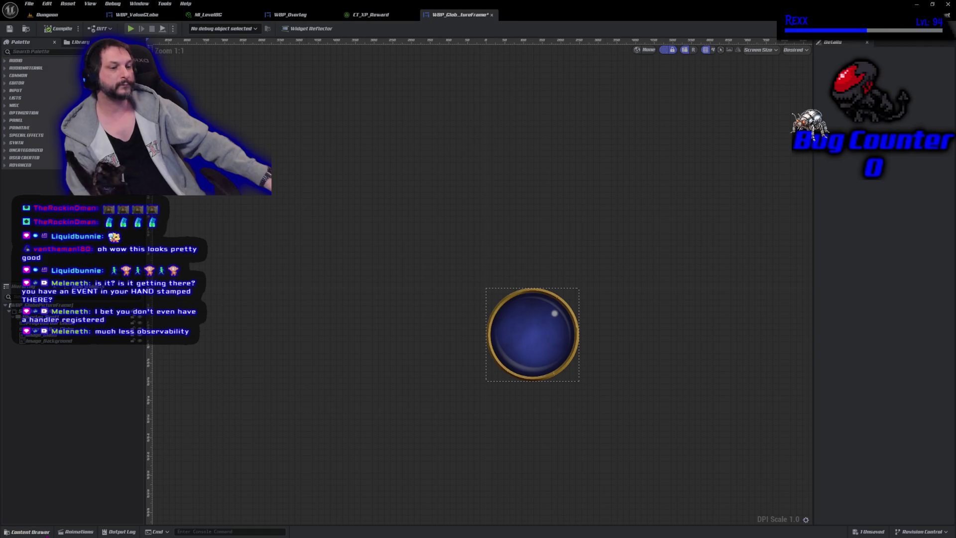
- Move WBP_GlobePictureFrame into the UI/Overlay/SubWidget folder and view its EventGraph
left_click(28, 531)
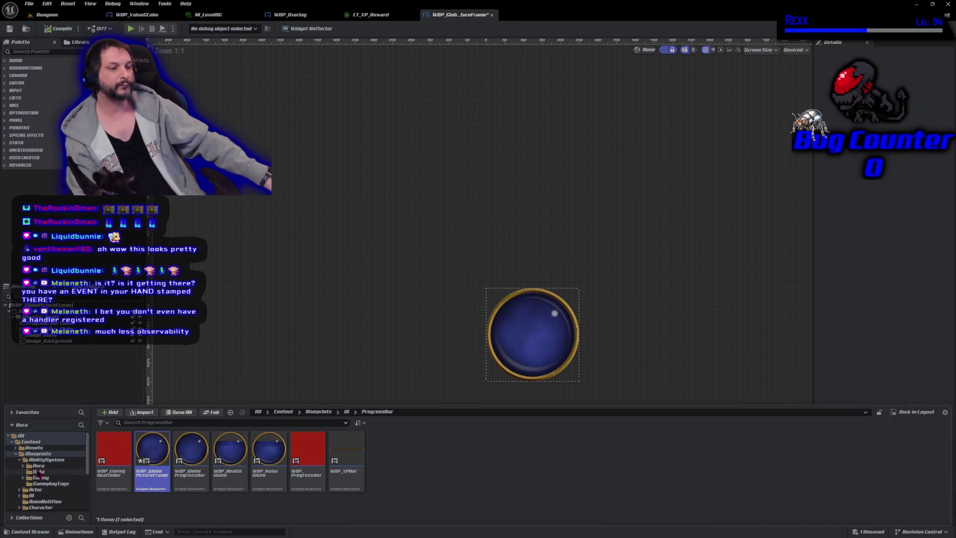
scroll(38, 474, "down", 5)
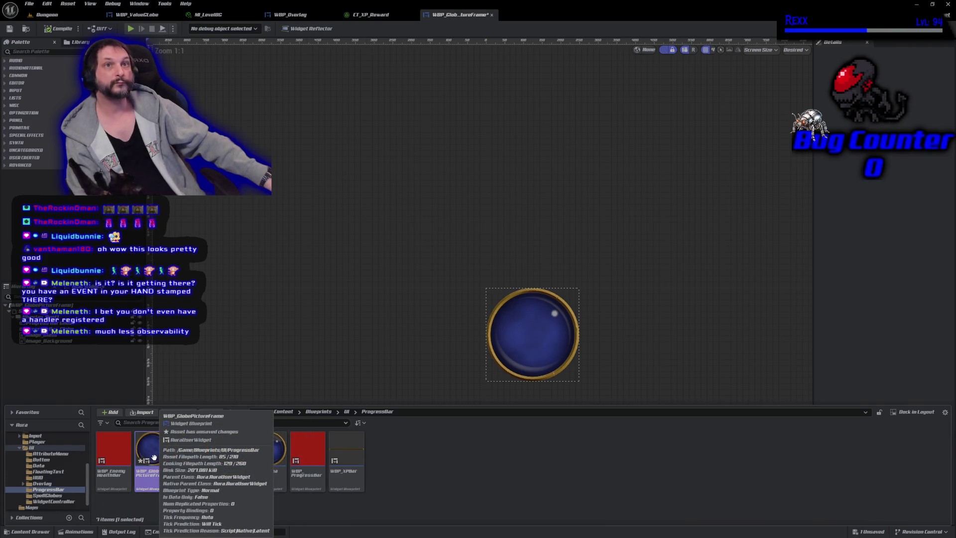
left_click(23, 483)
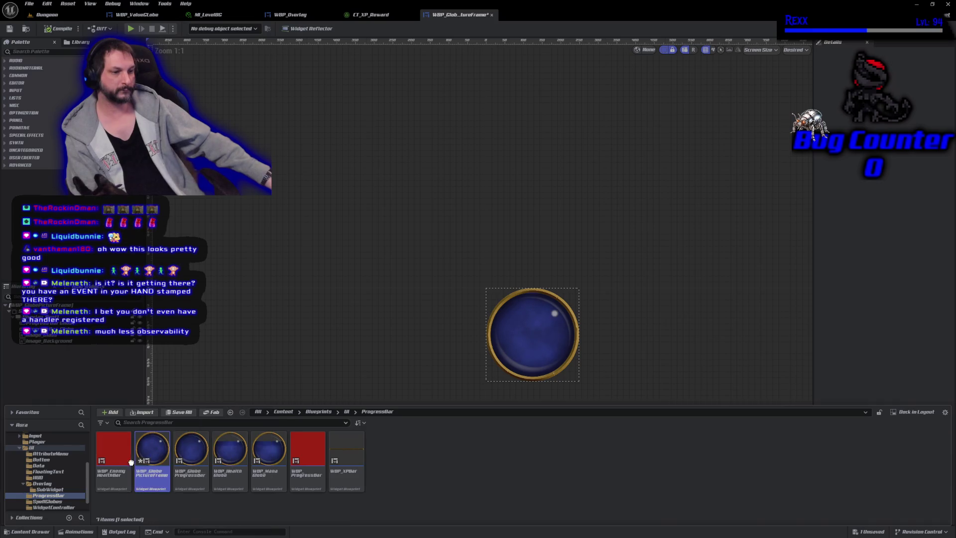
left_click_drag(61, 492, 60, 490)
left_click(68, 495)
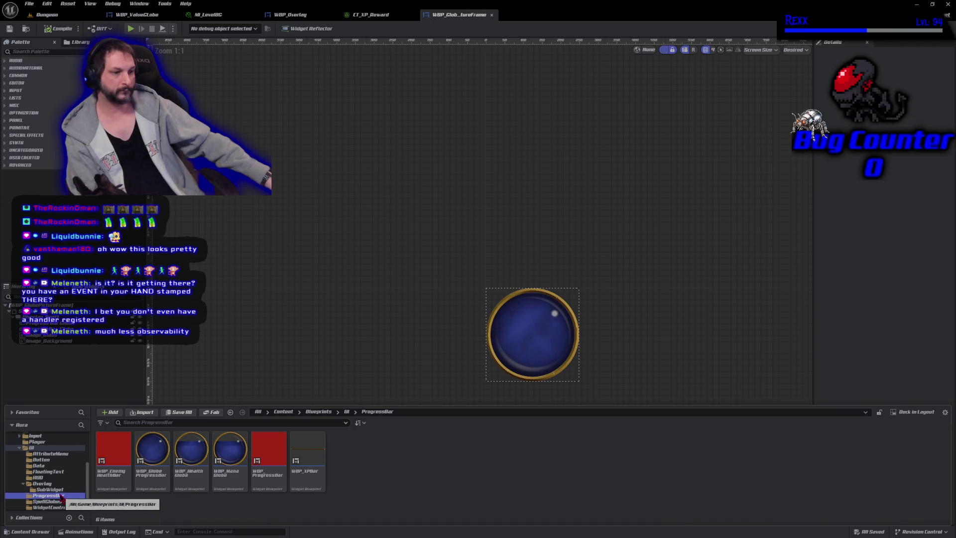
left_click(56, 490)
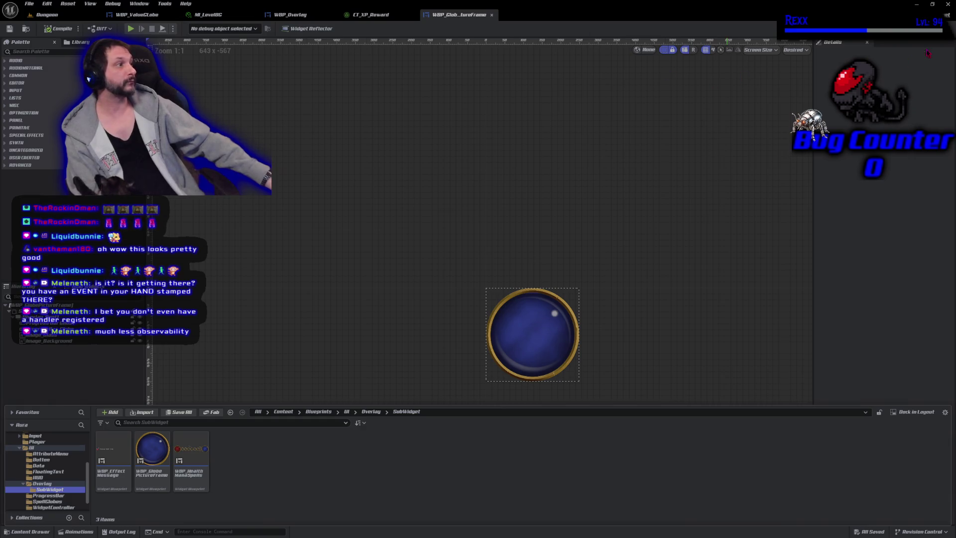
key("ctrl+space")
left_click(938, 29)
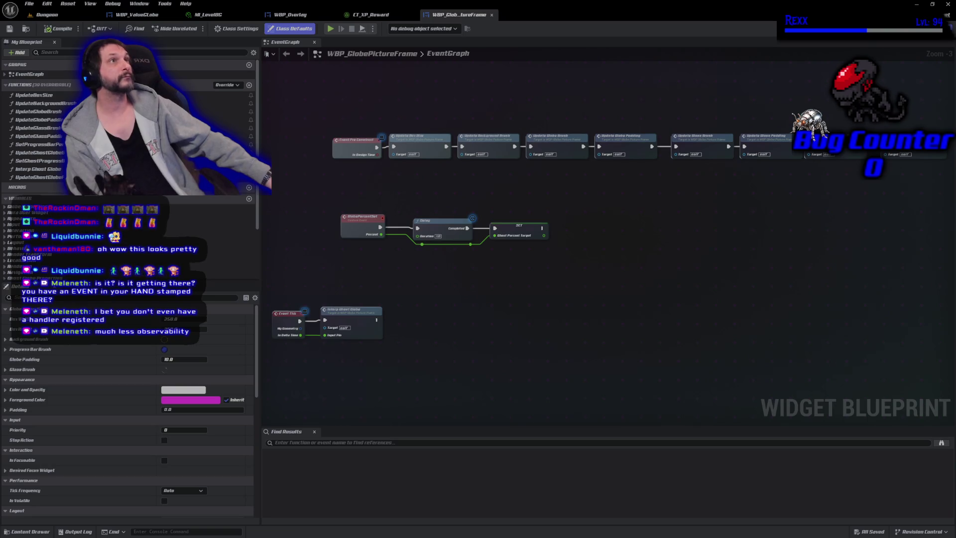
- Delete the GlobePercentSet, Delay, SET, Event Tick, Interp Ghost Globe and Update Ghost Globe nodes
left_click_drag(336, 189, 578, 282)
key("Delete")
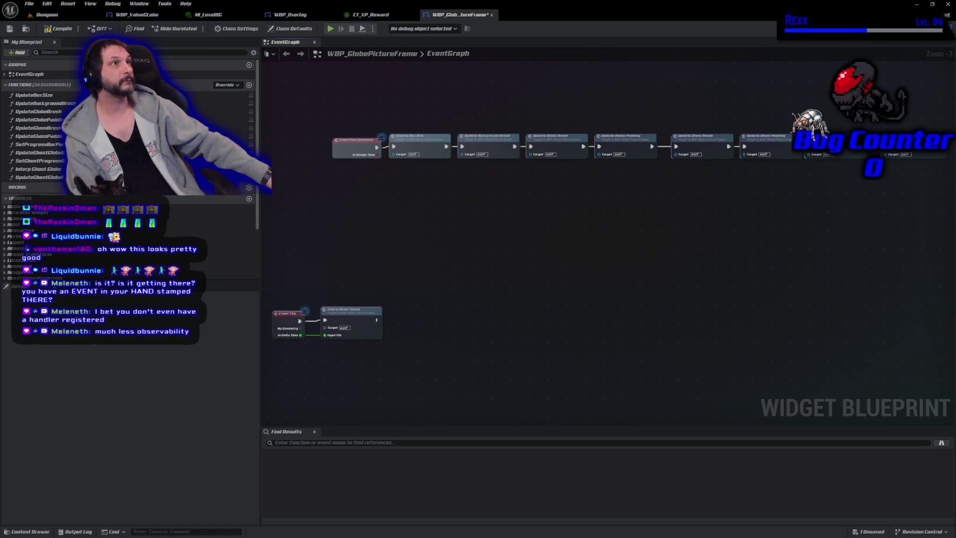
mouse_move(391, 381)
left_mouse_down()
mouse_move(273, 295)
mouse_move(283, 282)
left_mouse_up()
key("Delete")
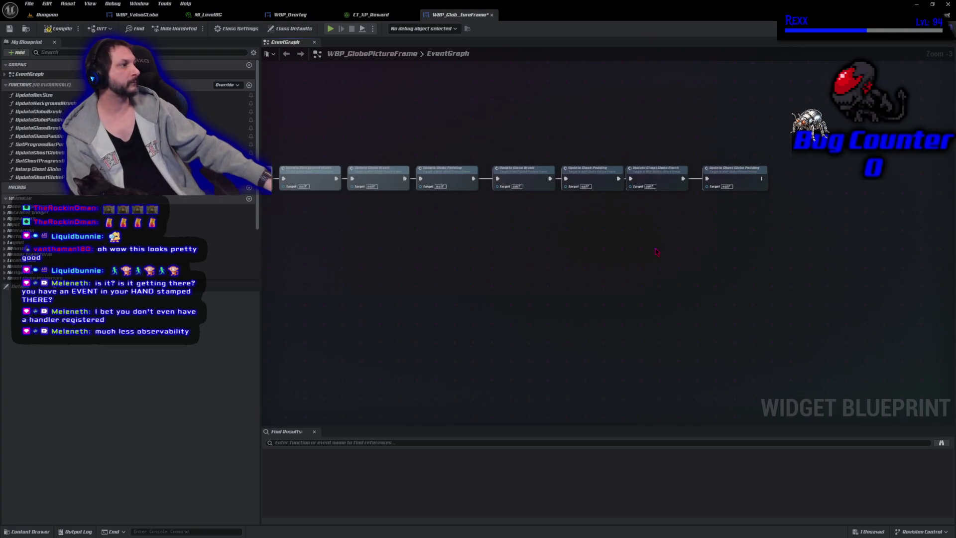
scroll(666, 245, "up", 3)
mouse_move(667, 96)
left_mouse_down()
mouse_move(686, 102)
mouse_move(773, 201)
left_mouse_up()
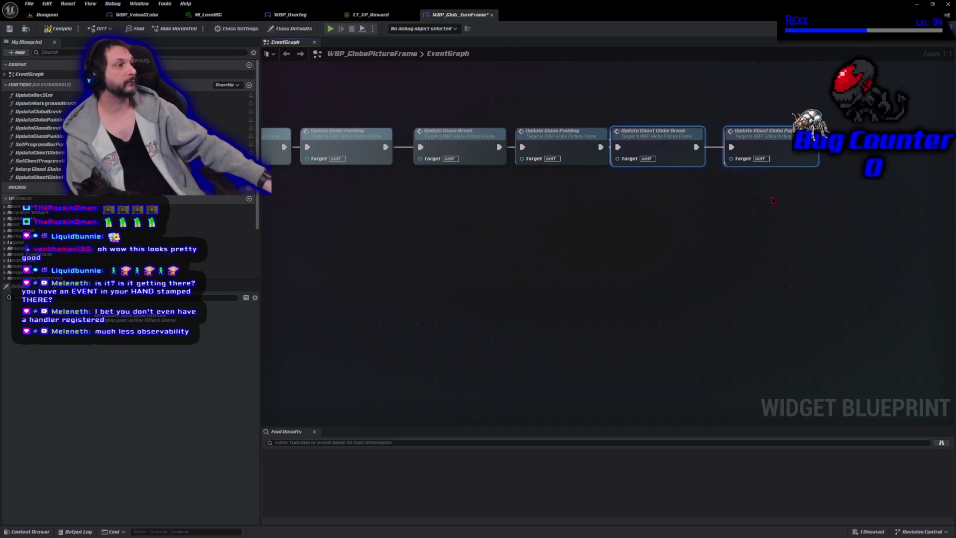
key("Delete")
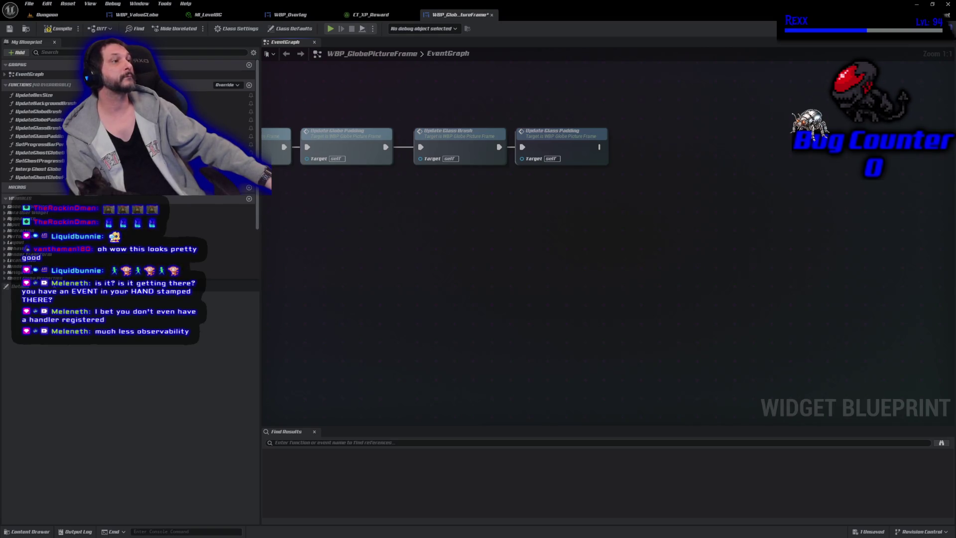
- Remove Update Globe Padding and Brush, wire Background Brush to Glass Brush, and compile
mouse_move(288, 218)
left_mouse_down()
mouse_move(467, 267)
mouse_move(486, 290)
mouse_move(683, 292)
left_mouse_up()
left_click(498, 197)
key("Delete")
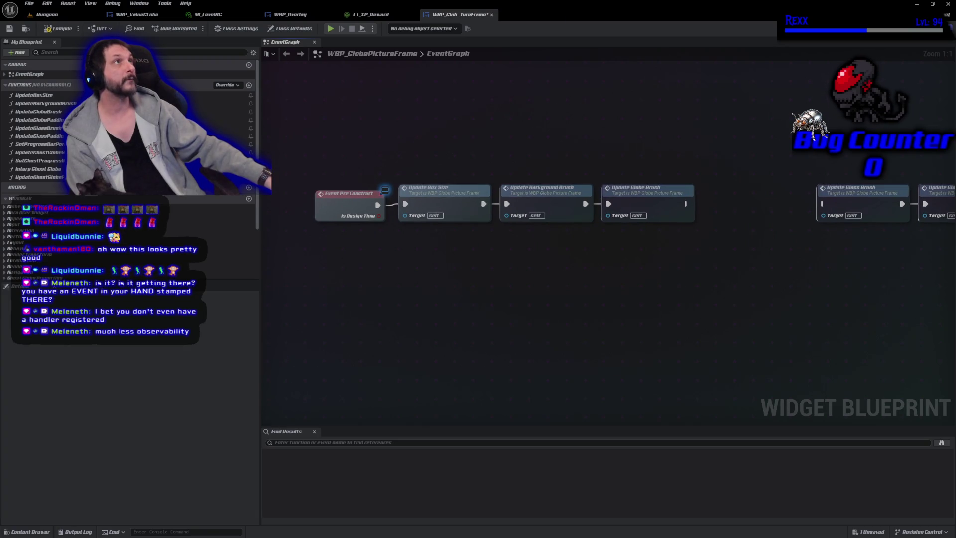
left_click(652, 196)
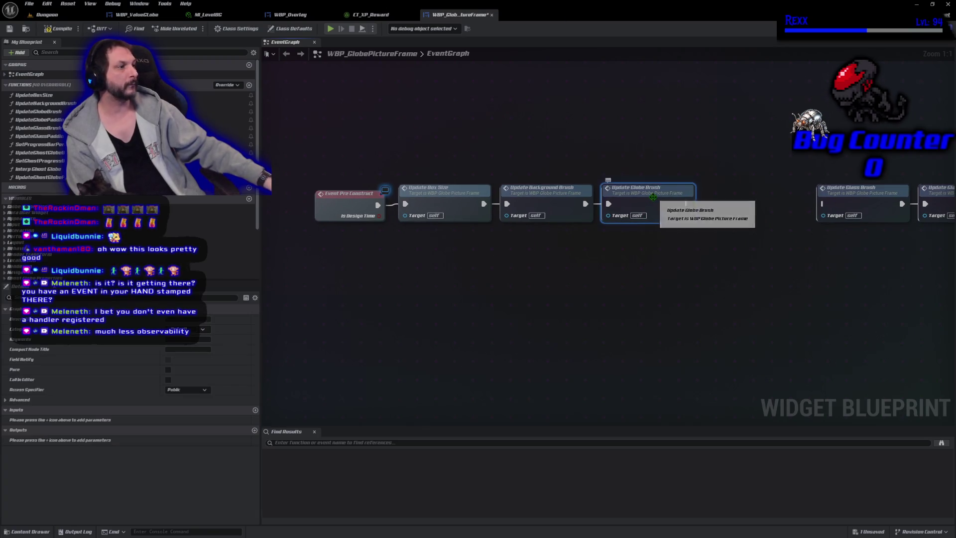
key("Delete")
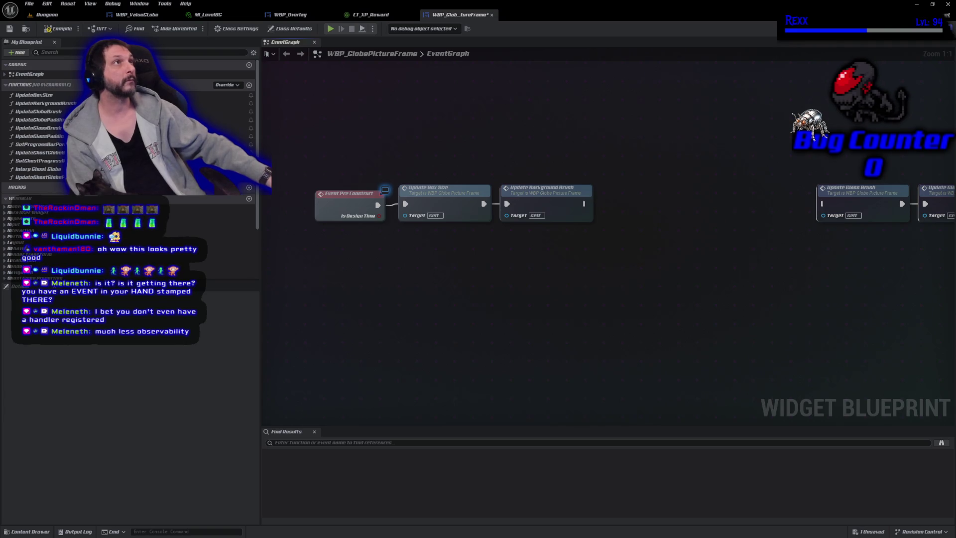
left_click_drag(805, 174, 945, 224)
left_click_drag(865, 195, 649, 196)
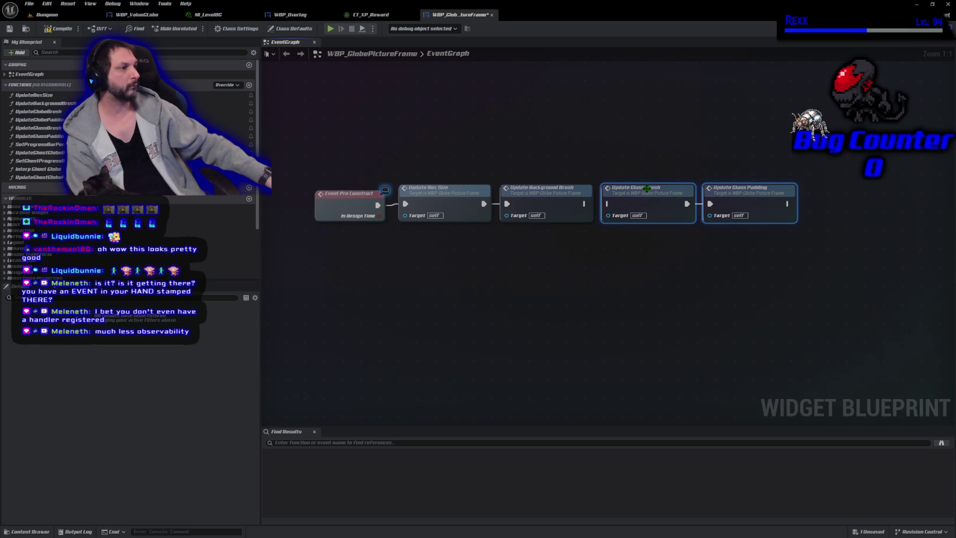
mouse_move(586, 204)
left_mouse_down()
mouse_move(613, 211)
mouse_move(609, 204)
left_mouse_up()
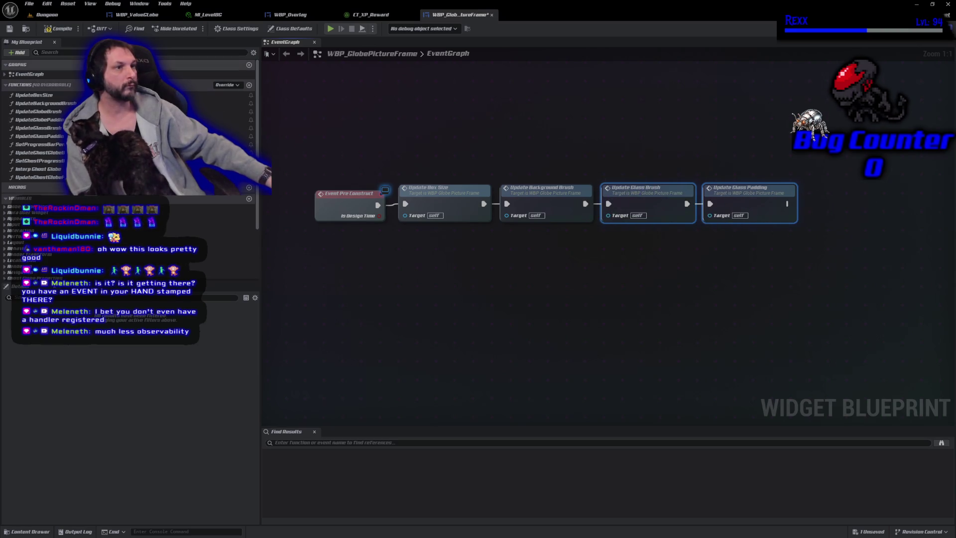
left_click(57, 29)
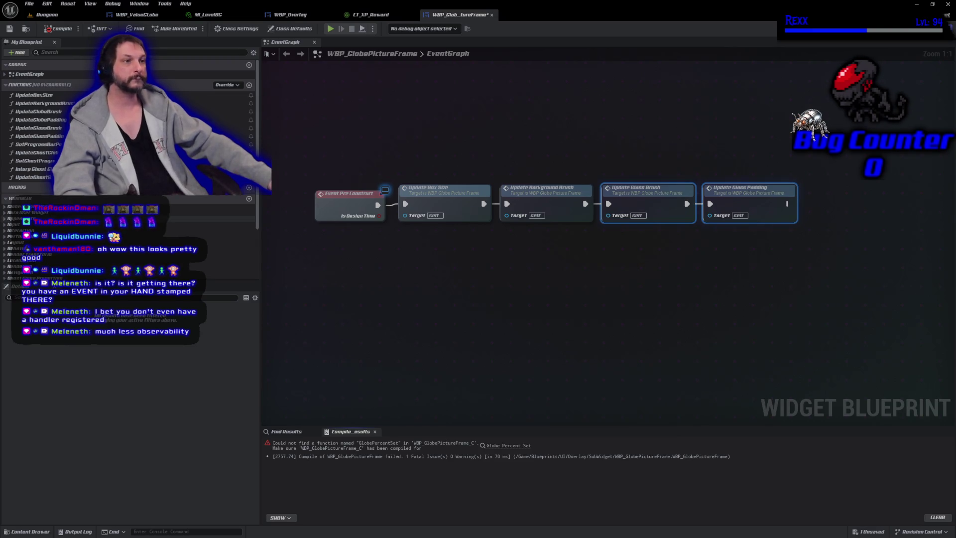
- Delete the obsolete globe brush/padding, SetProgressBarPercent, UpdateGhostGlobeBrush and SetGhostProgressBarPercent functions
left_click(67, 112)
key("Delete")
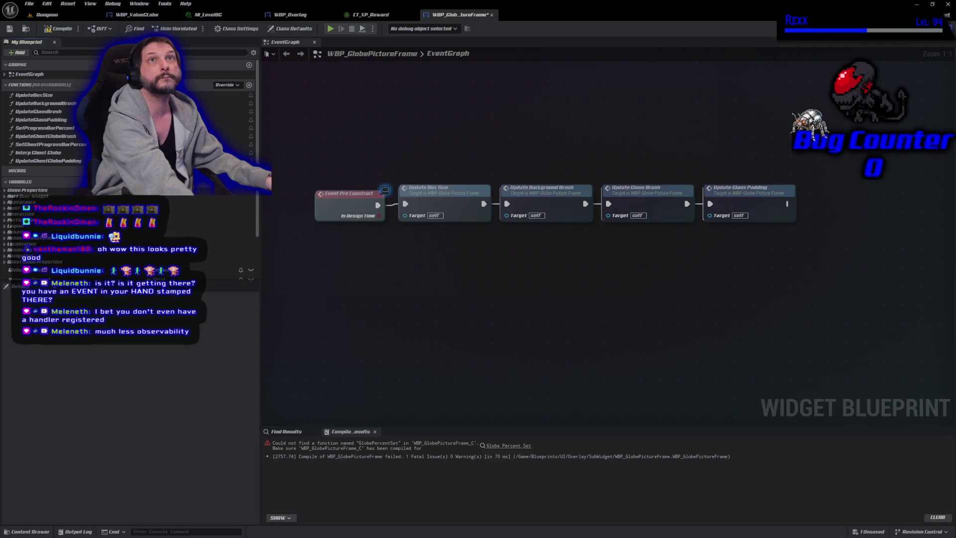
left_click(64, 128)
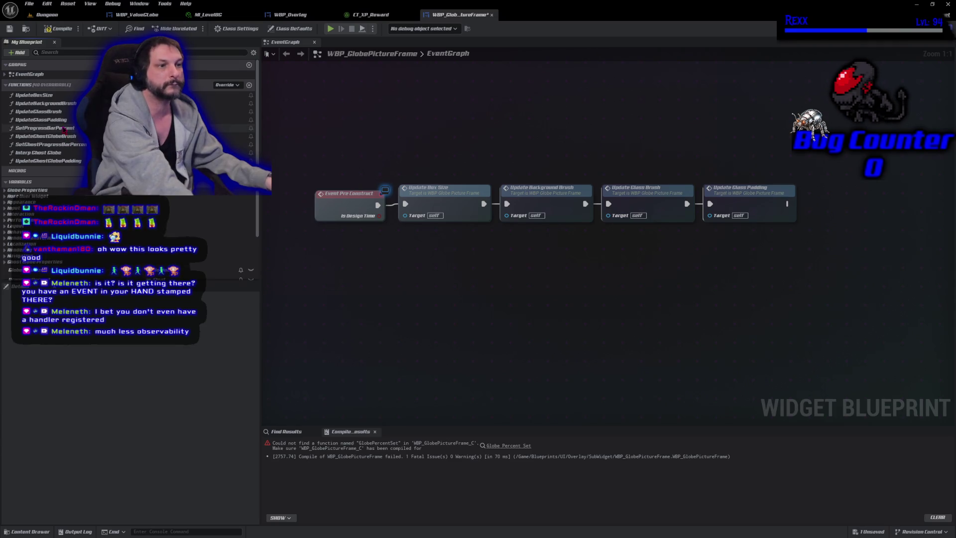
key("Delete")
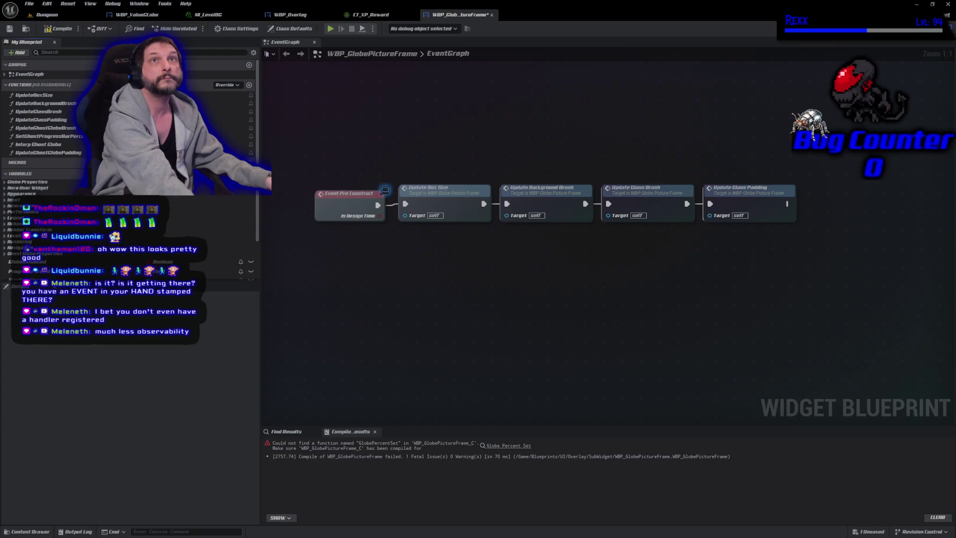
left_click(57, 128)
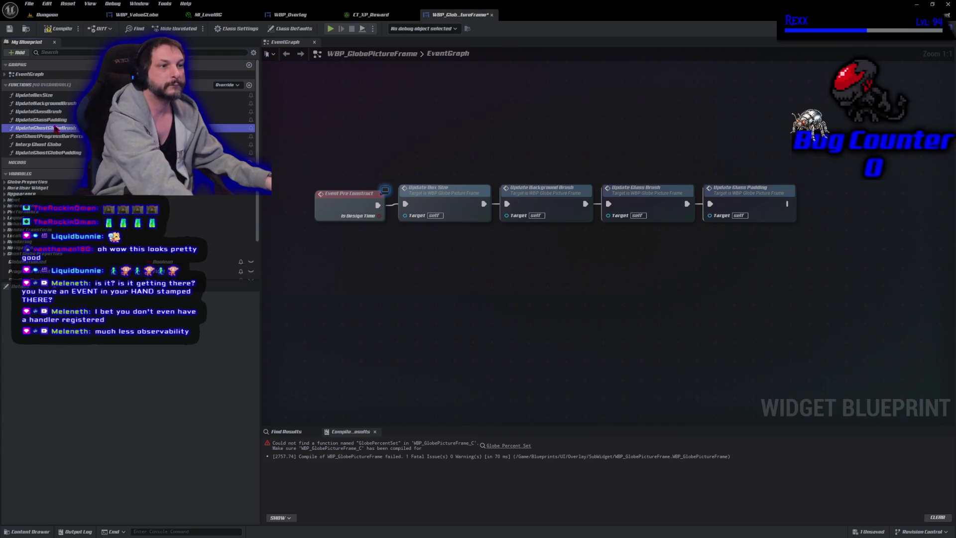
key("Delete")
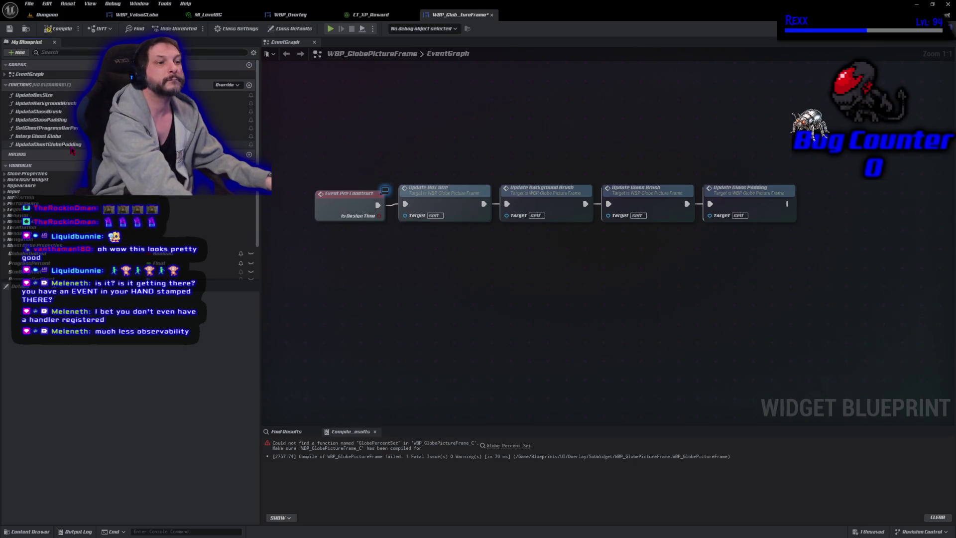
left_click(45, 128)
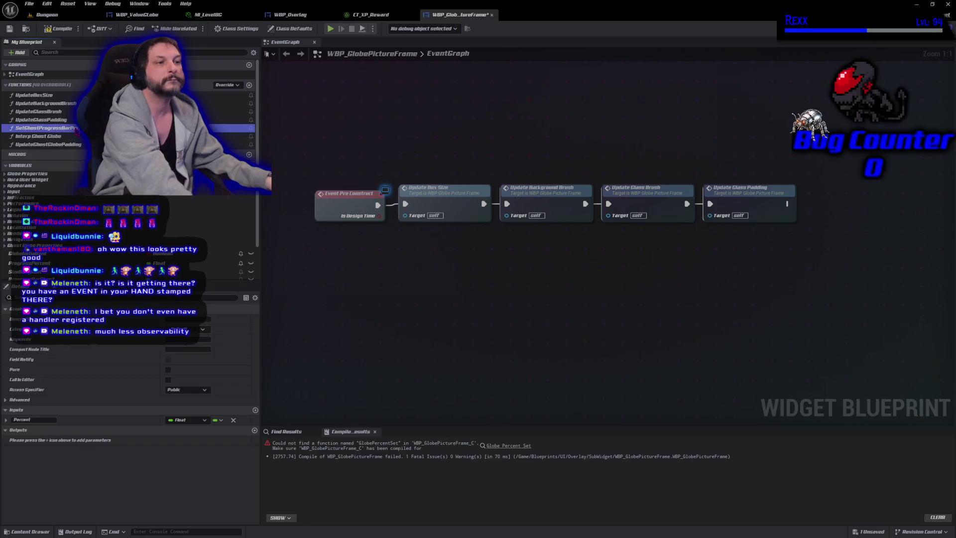
key("Delete")
left_click(549, 287)
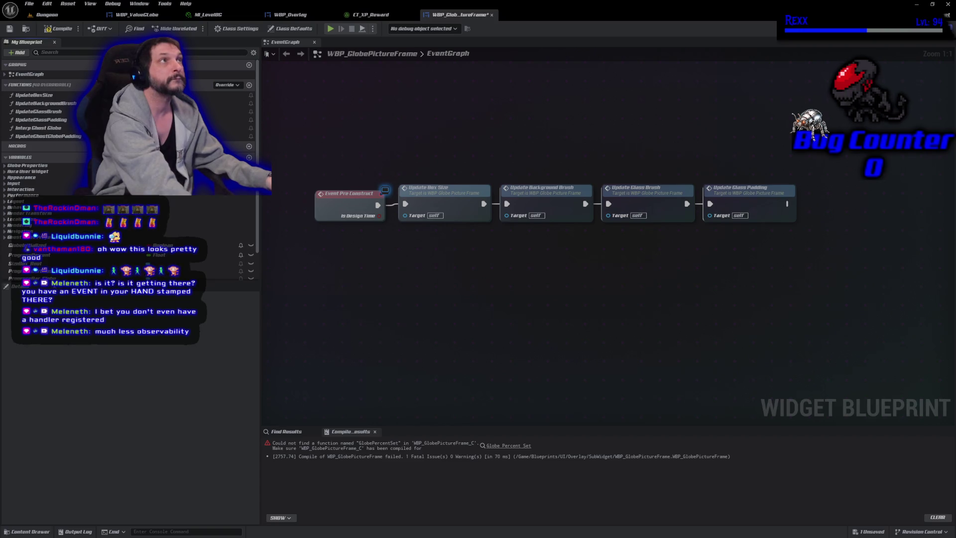
- Recompile and jump to the erroring Set Ghost Progress Bar Percent node
left_click(58, 28)
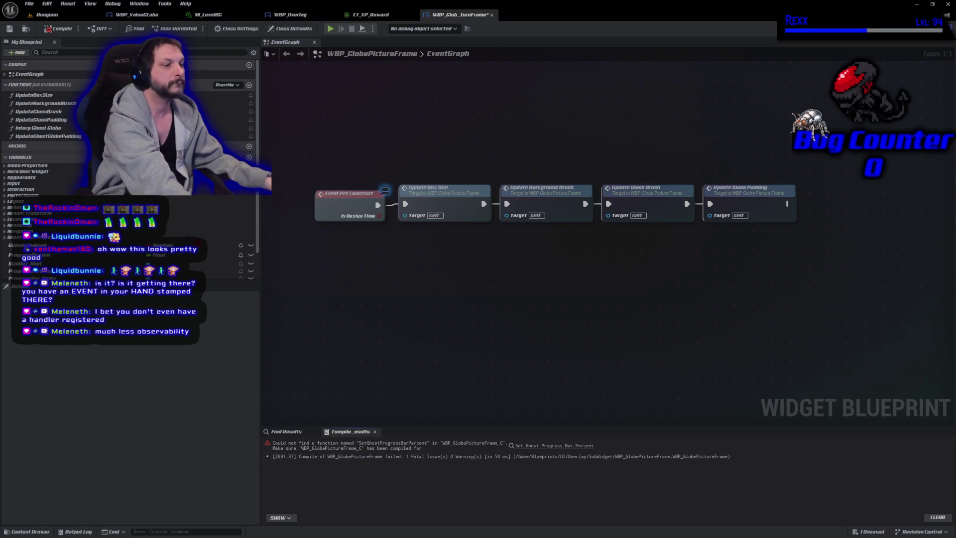
left_click(546, 445)
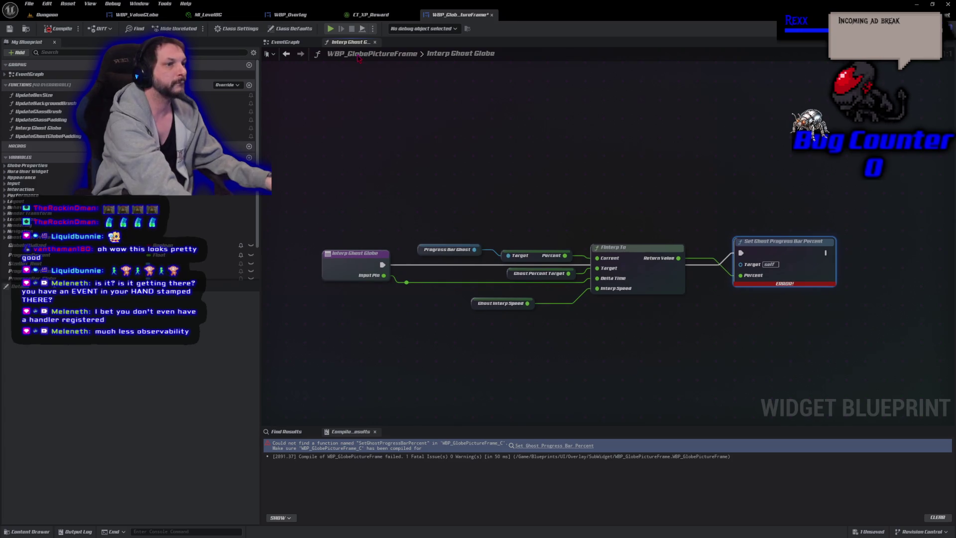
left_click(921, 29)
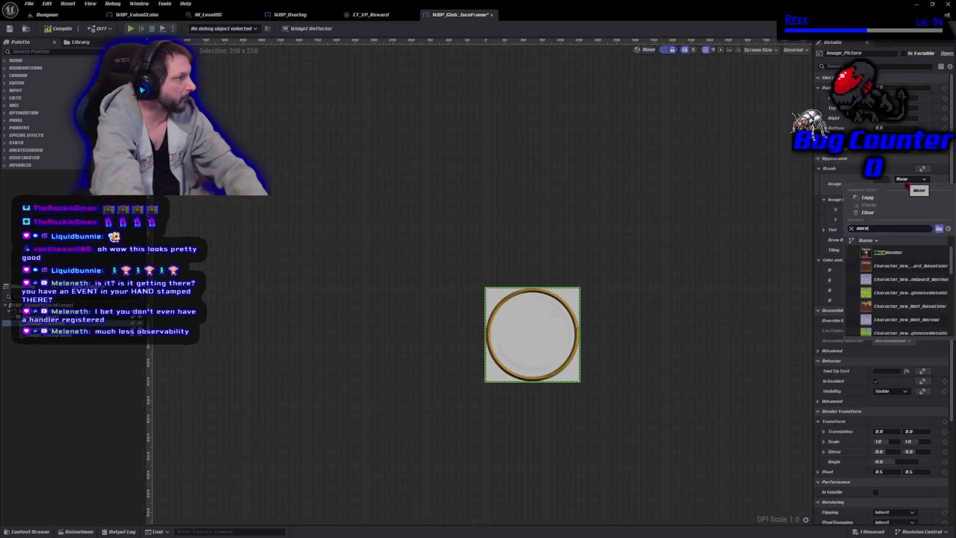
- Set the picture Image brush to the AuraRender texture and open AuraRender in its editor
key("Escape")
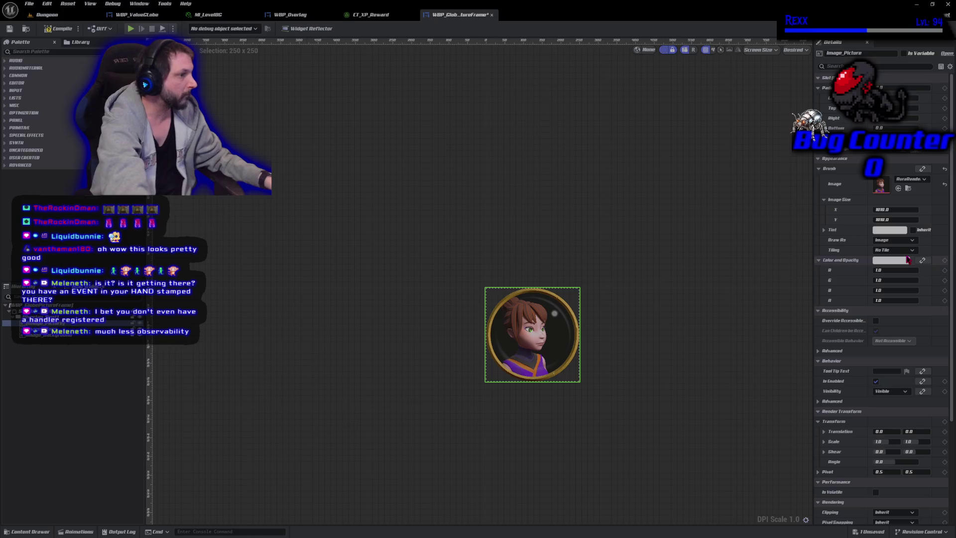
scroll(517, 424, "up", 2)
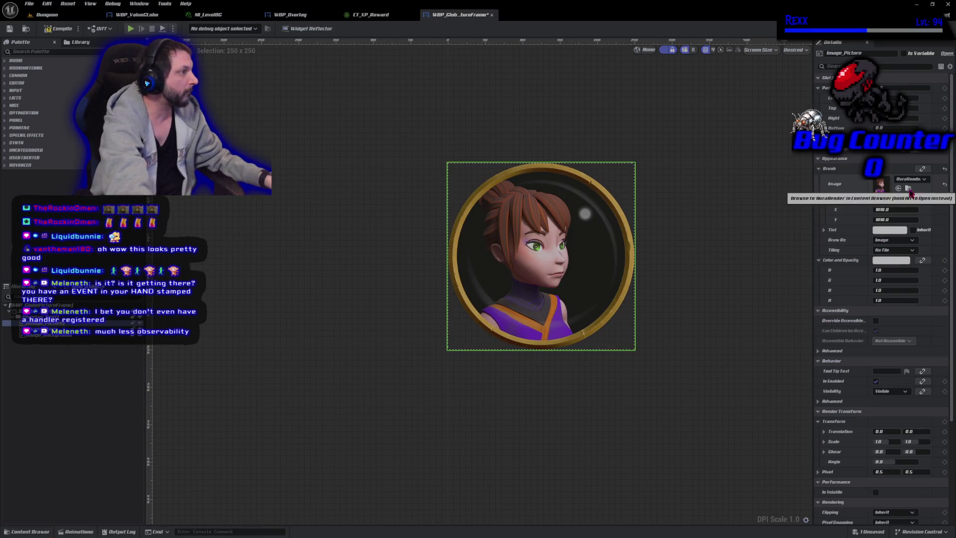
left_click(908, 189)
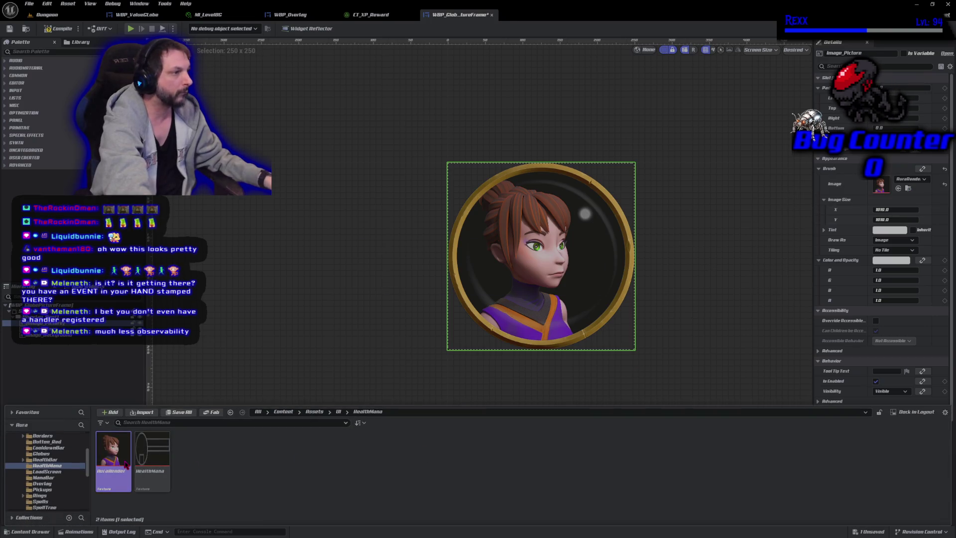
double_click(126, 464)
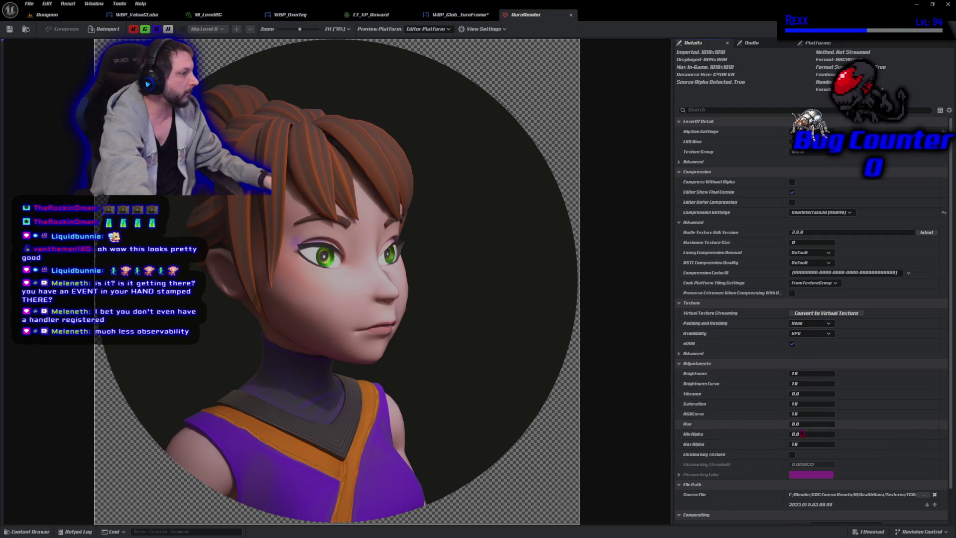
- Try AuraRender hue values of 250 and 100, and settle on 50
left_click_drag(798, 424, 800, 426)
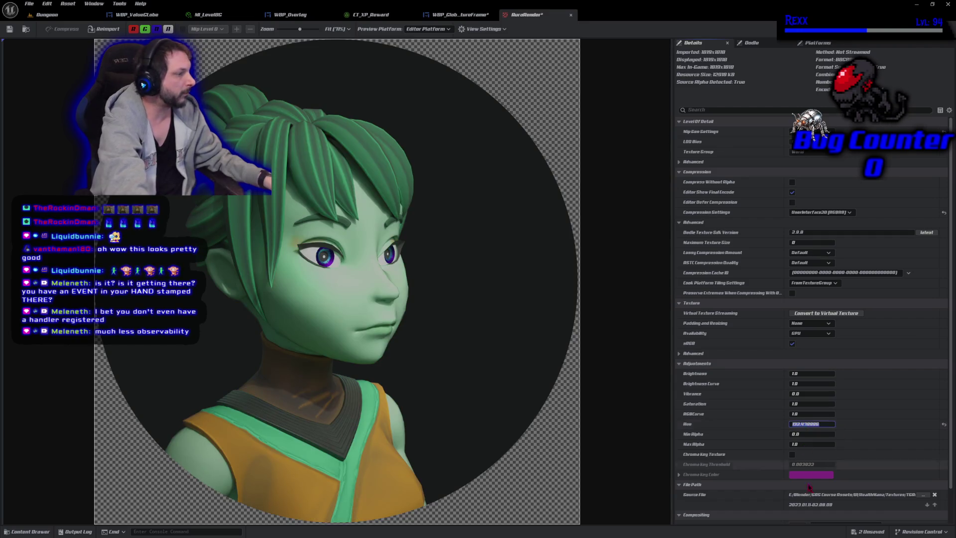
type("250")
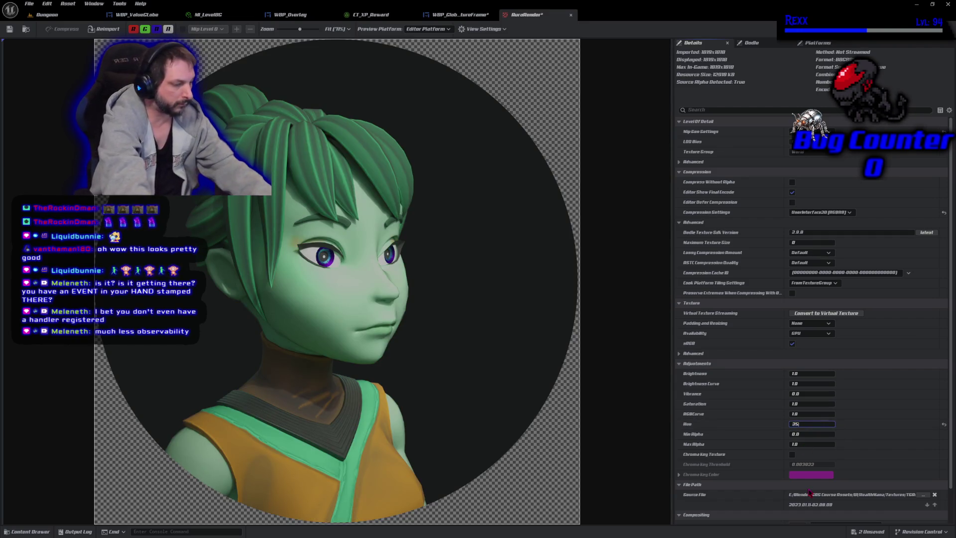
key("Return")
type("100")
key("Return")
type("50")
key("Return")
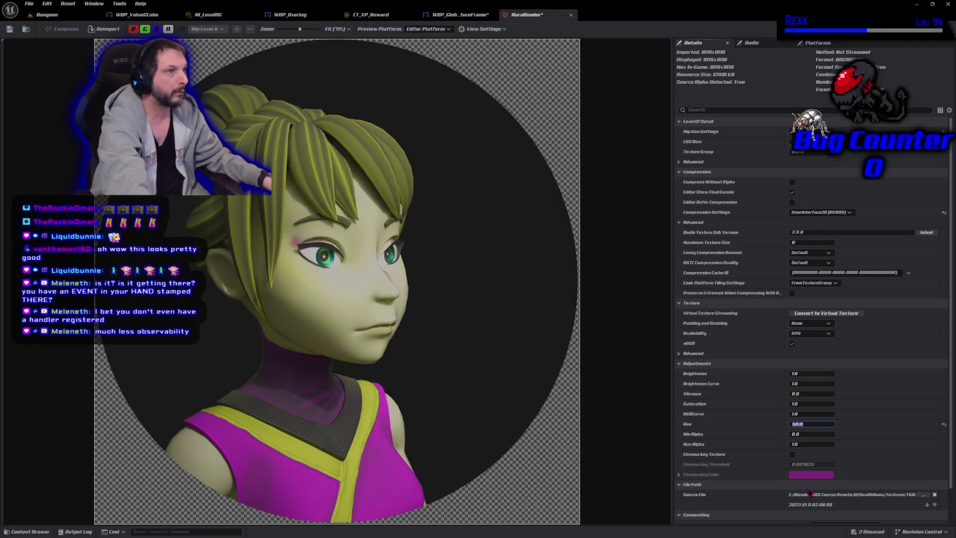
- Browse the Content Drawer to the Blueprints/Character/Aura folder
left_click(46, 531)
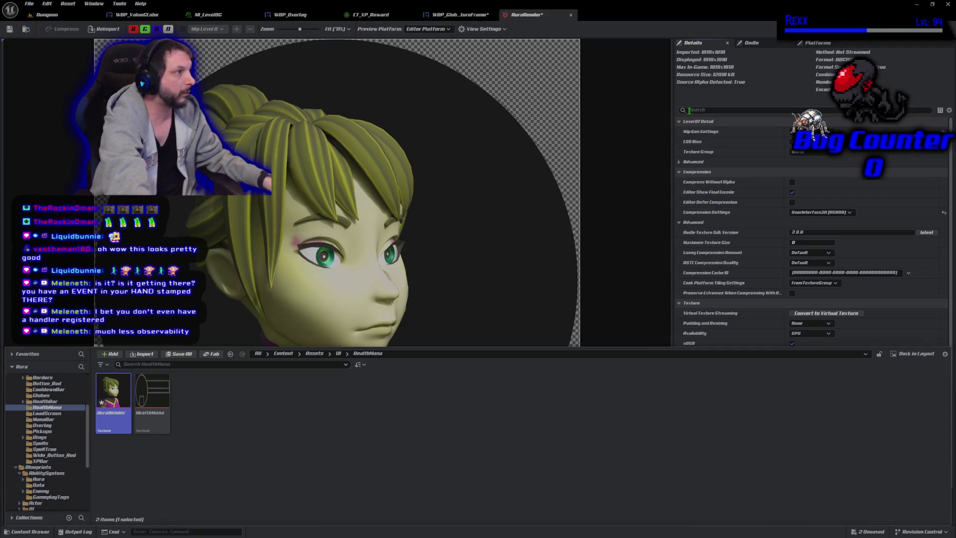
scroll(75, 418, "up", 3)
scroll(74, 419, "down", 3)
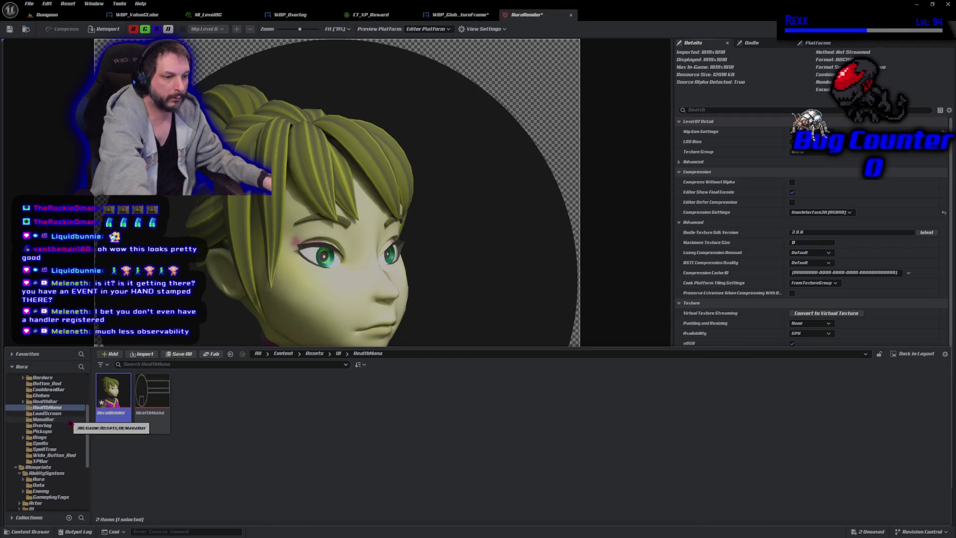
scroll(57, 492, "down", 2)
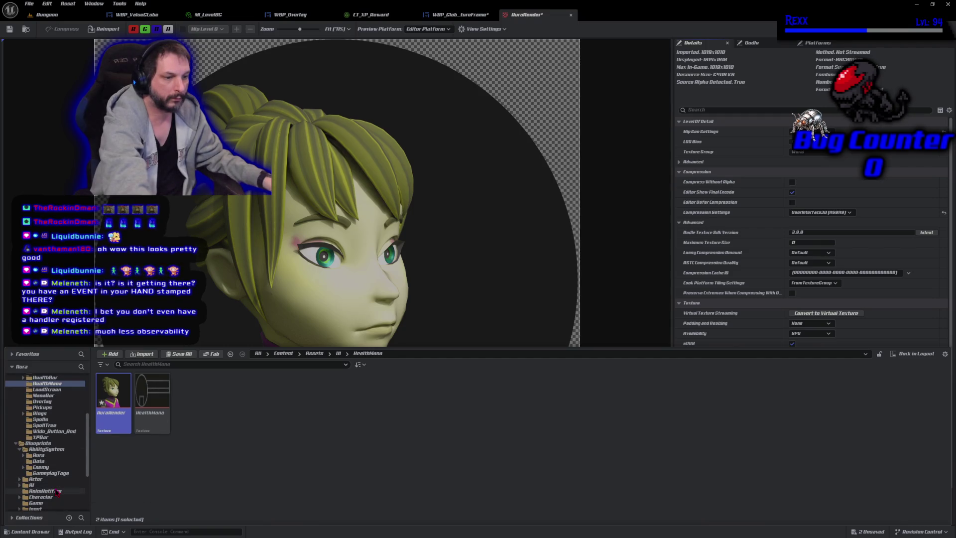
scroll(37, 460, "down", 2)
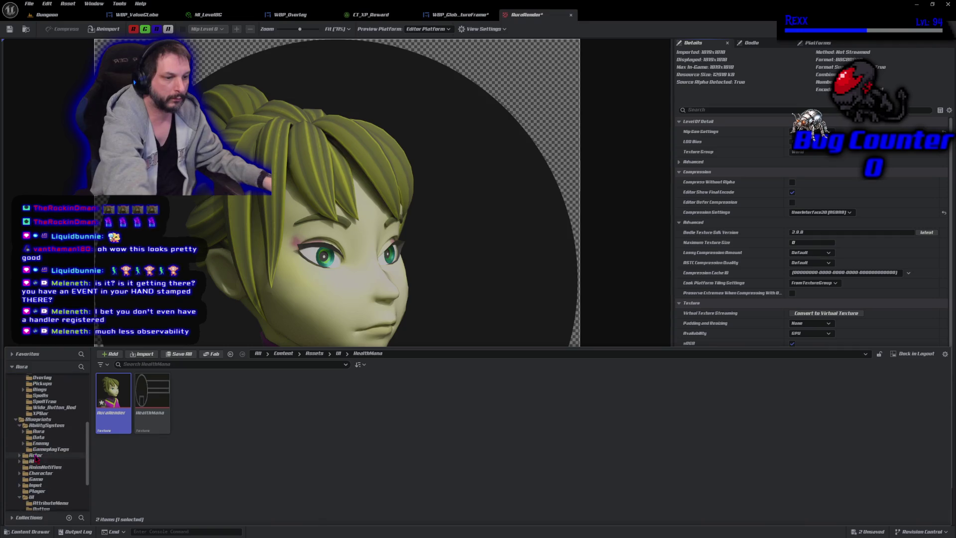
double_click(41, 473)
left_click(38, 479)
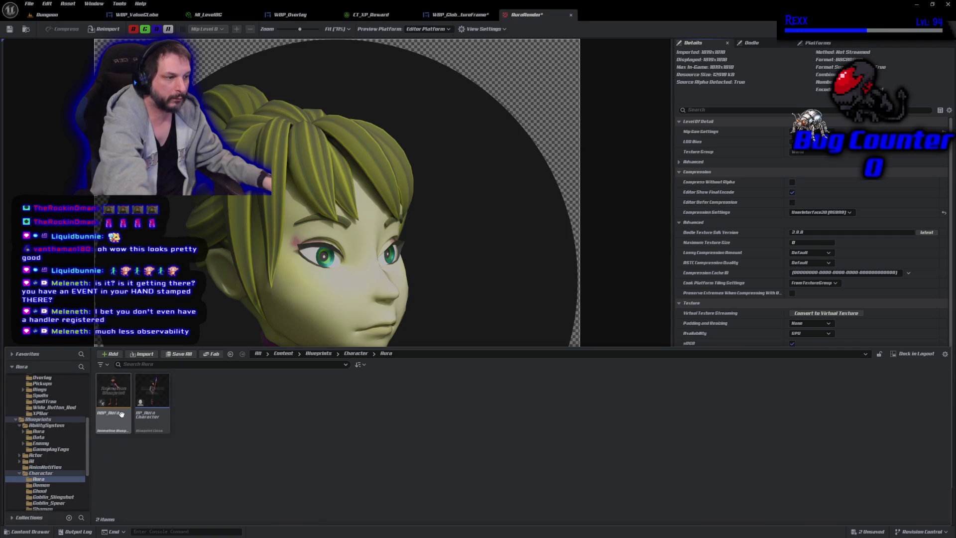
double_click(148, 418)
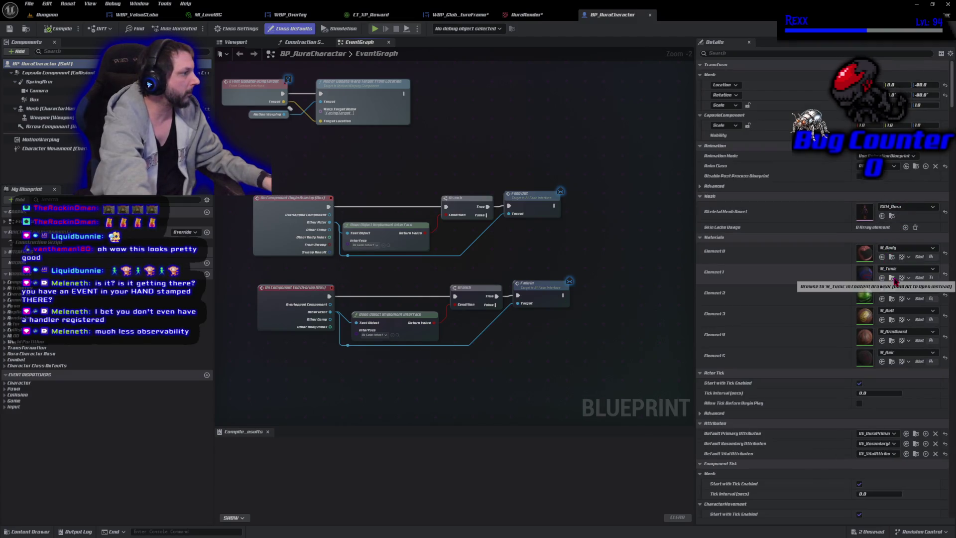
left_click(893, 278)
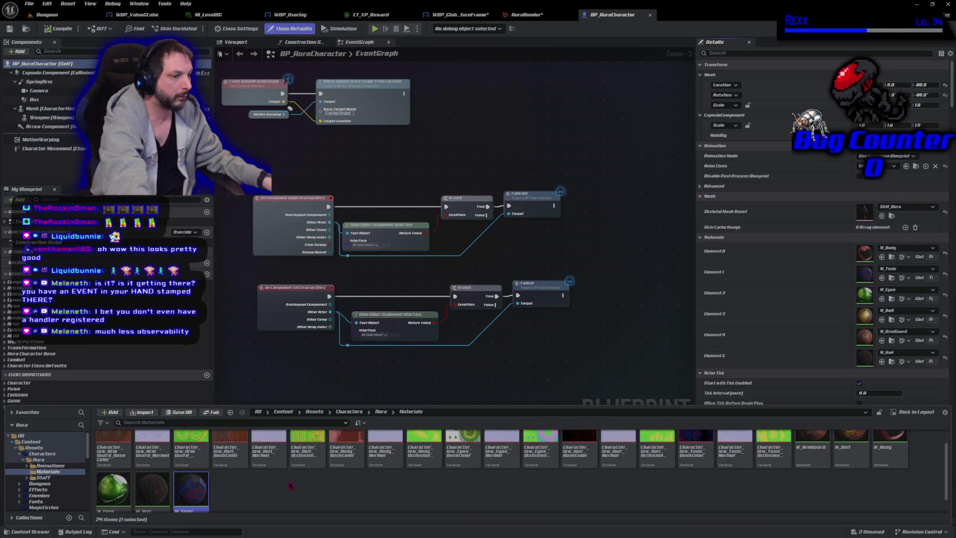
scroll(290, 485, "up", 2)
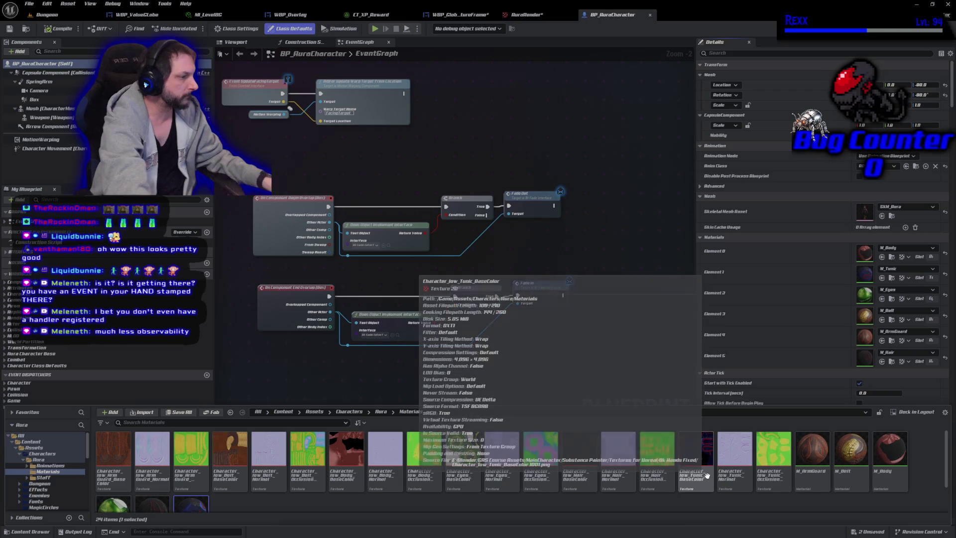
double_click(686, 475)
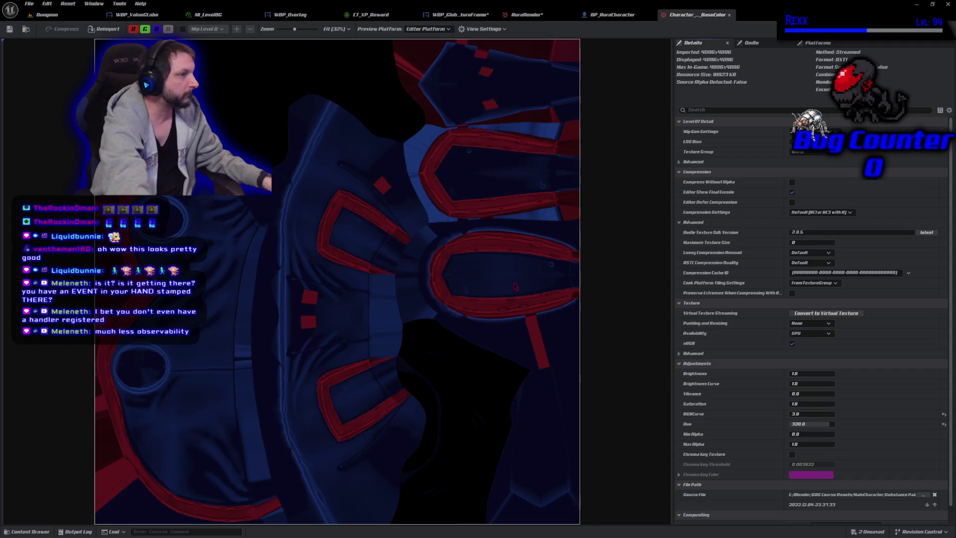
left_click(522, 15)
left_click(802, 425)
type("320")
key("Return")
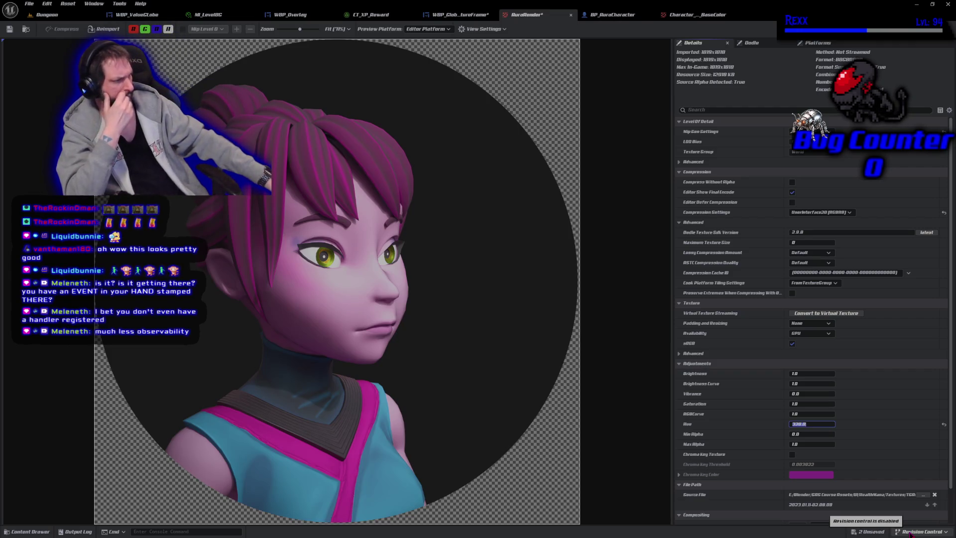
type("20")
key("Return")
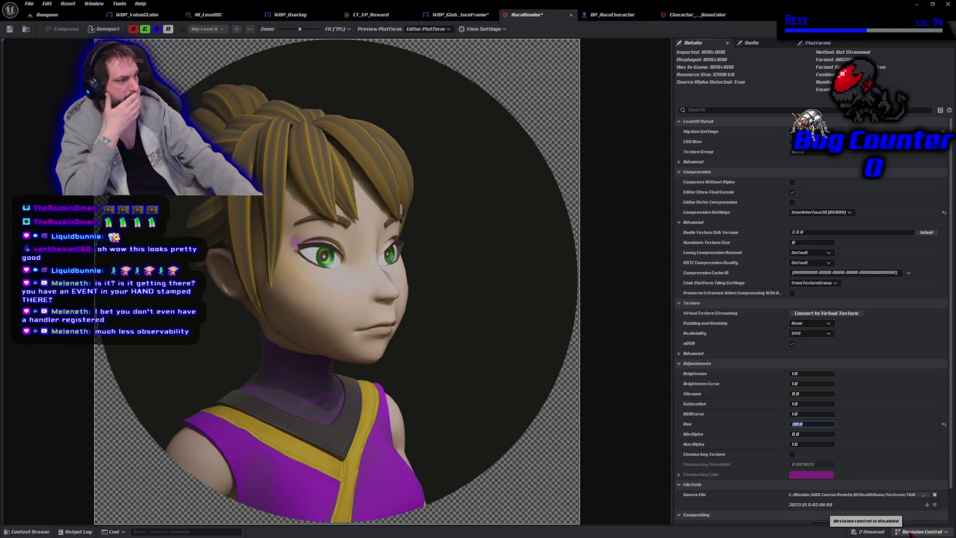
type("0")
key("Return")
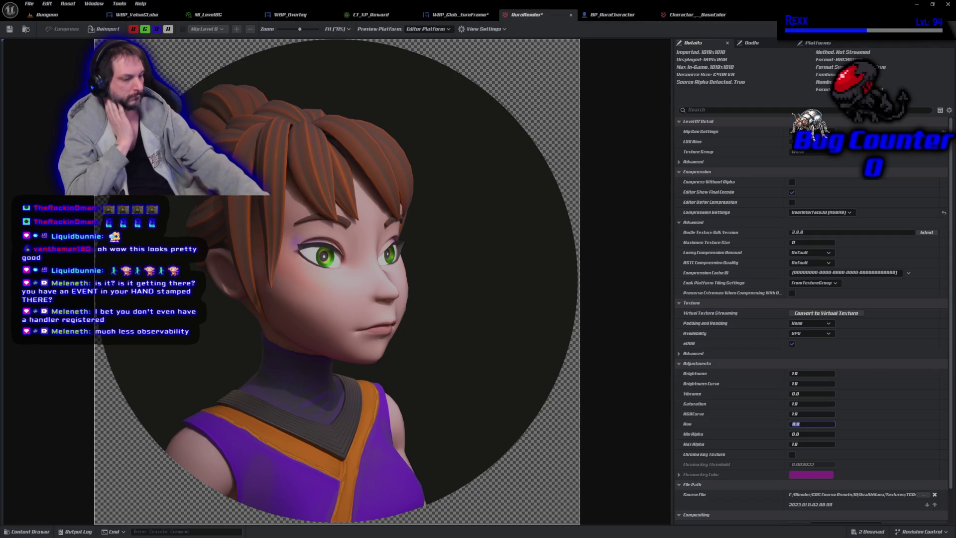
type("300")
key("Return")
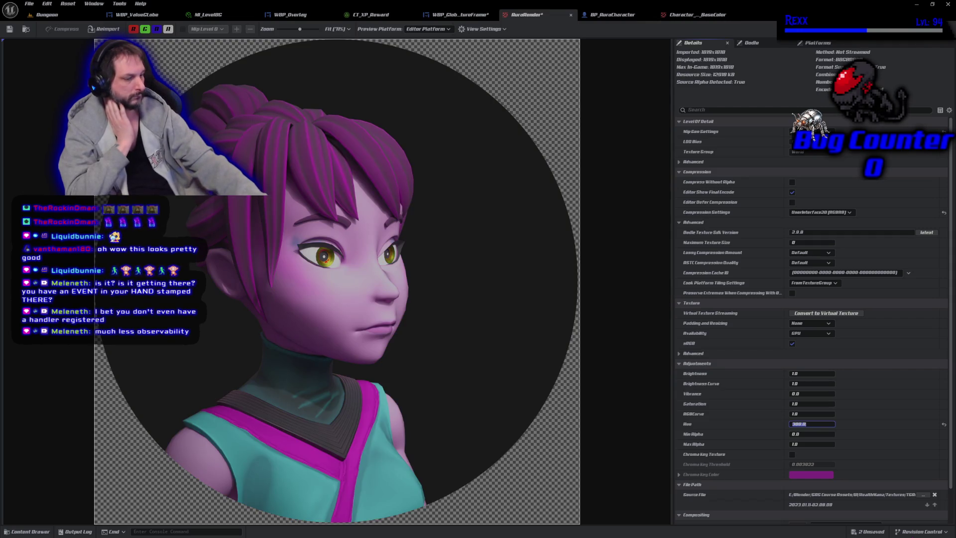
type("220")
key("Return")
type("2")
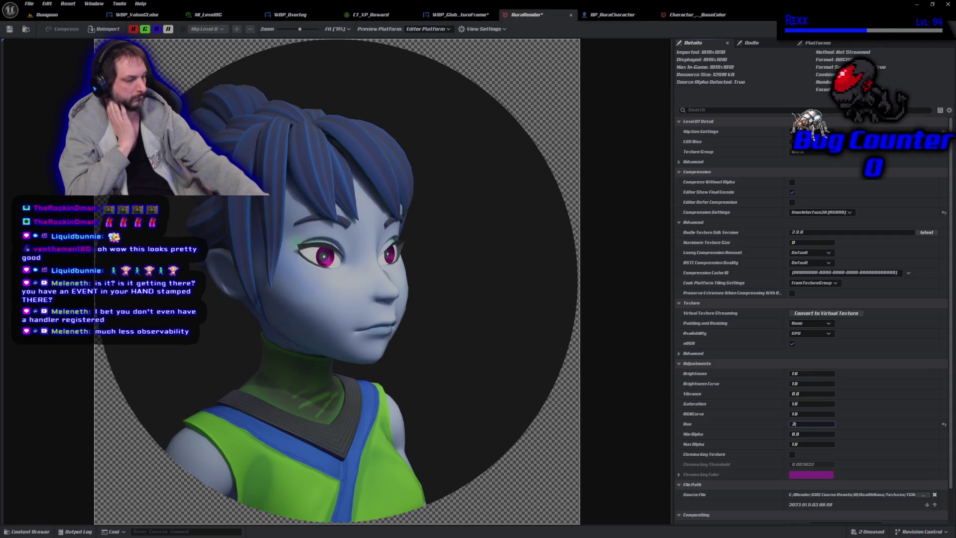
key("Return")
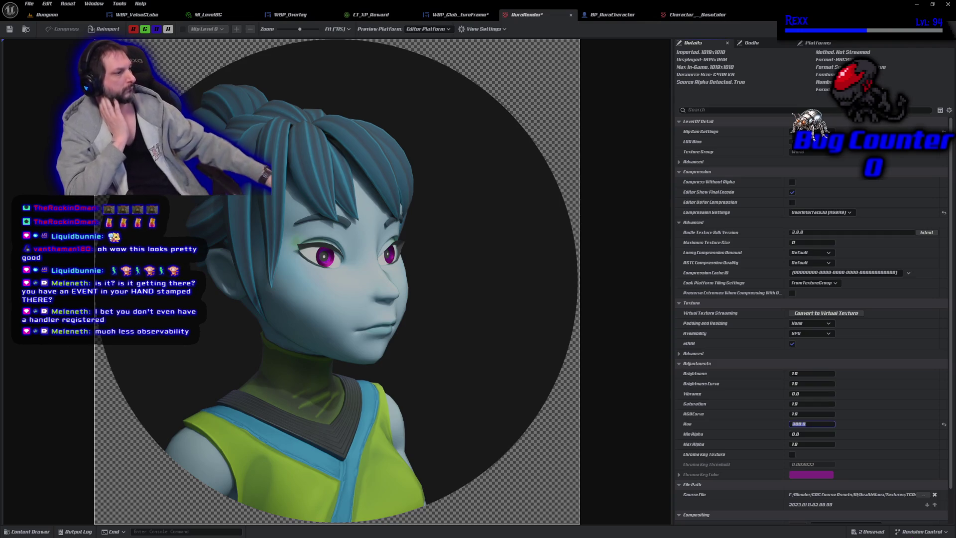
left_click(684, 16)
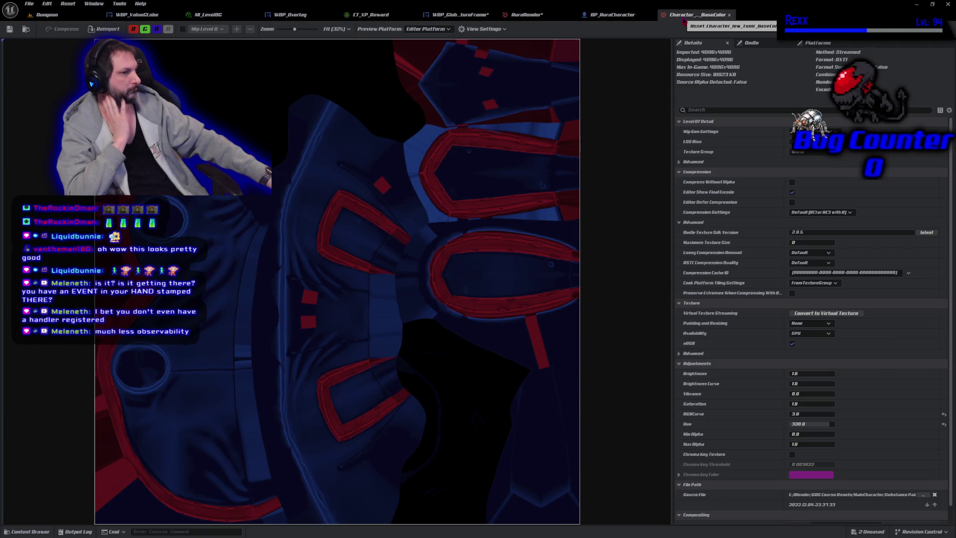
left_click(616, 15)
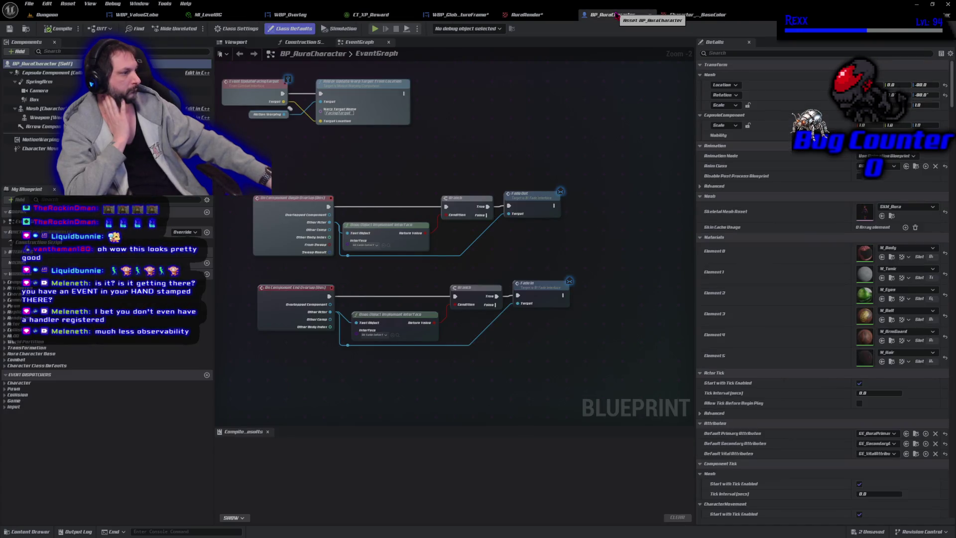
left_click(526, 15)
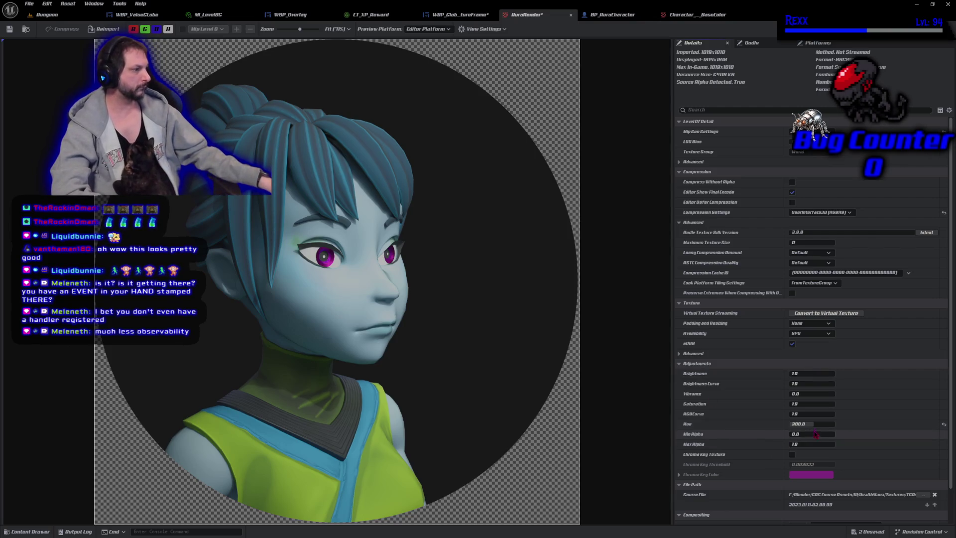
type("0")
key("Return")
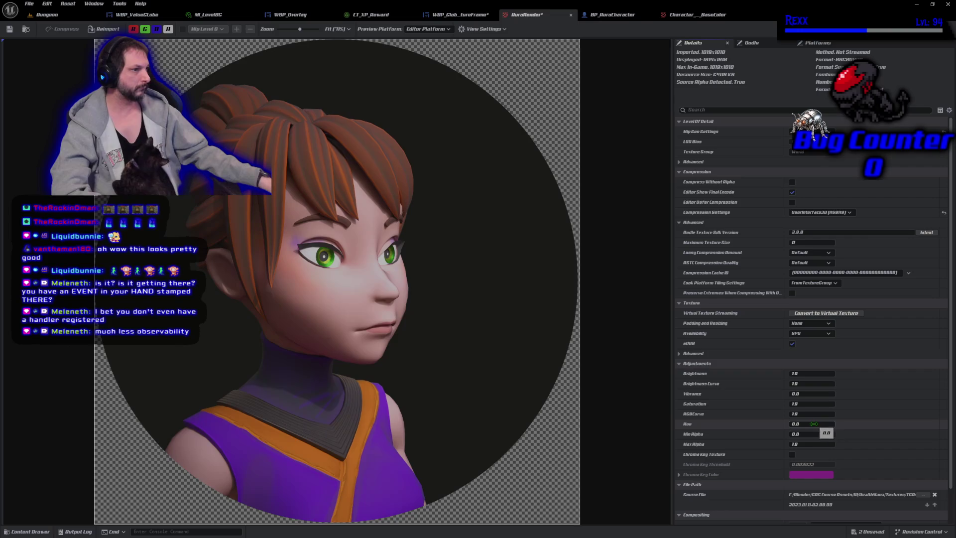
- Try portrait hue values of 130, 20, 50, 35 and 150
left_click_drag(804, 423, 826, 423)
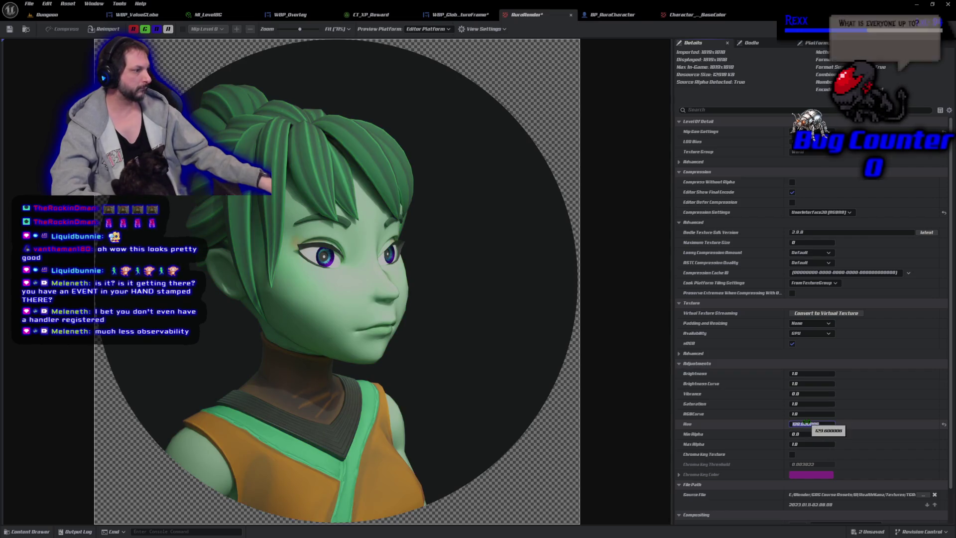
left_click(809, 423)
type("2")
key("Return")
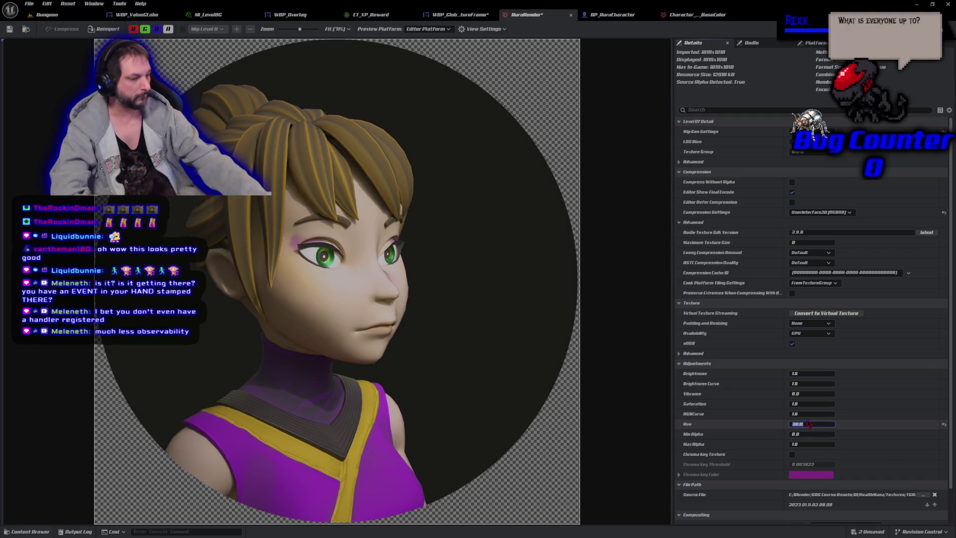
key("Return")
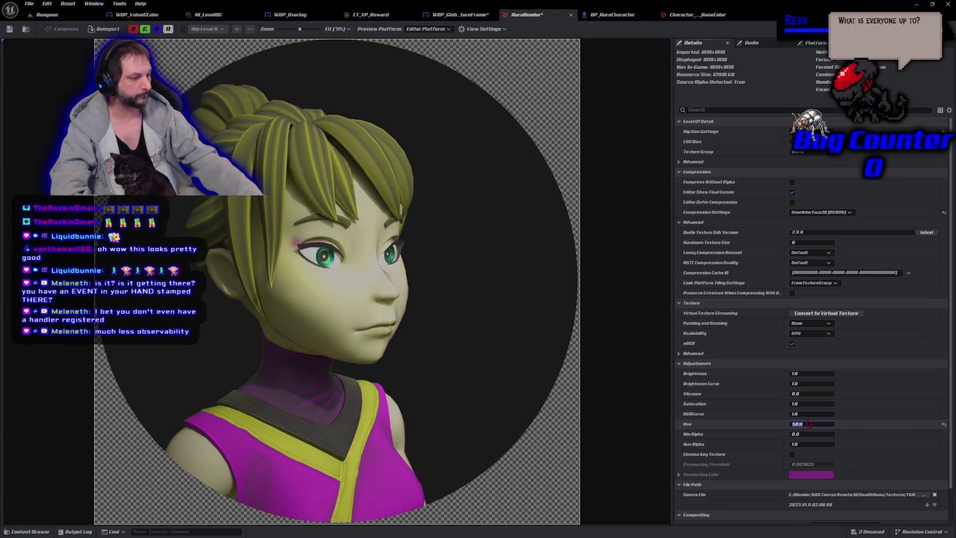
type("5")
key("Return")
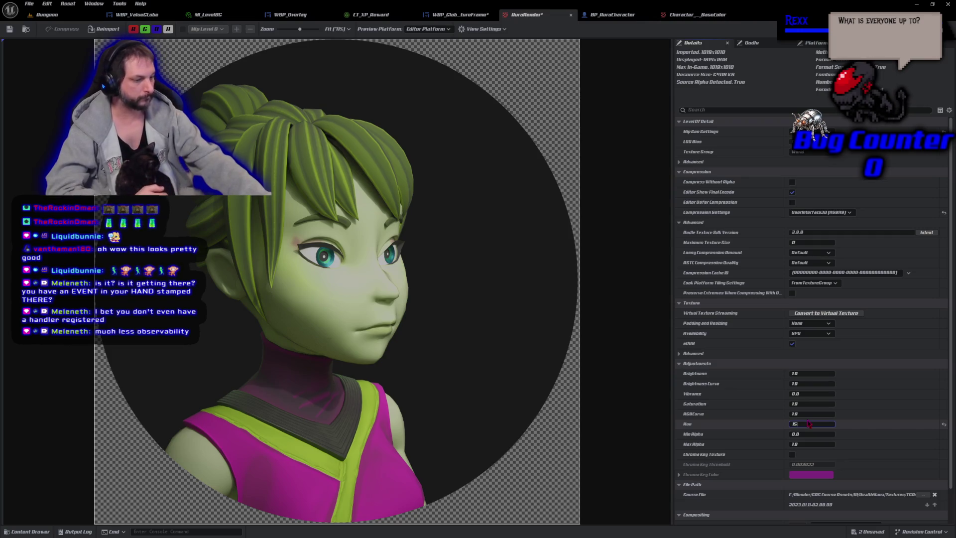
type("0.0")
key("Return")
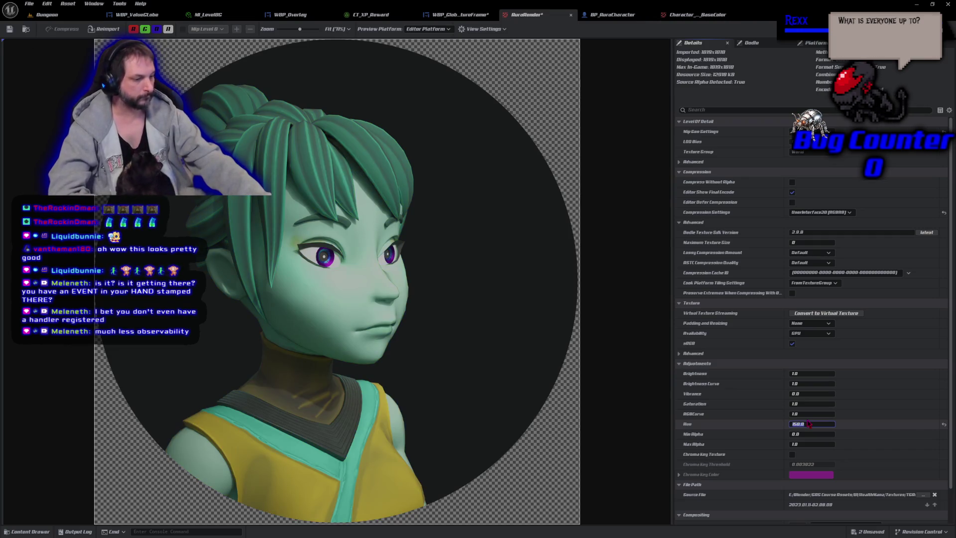
- Try hue values of 115 and 200, then settle on 300
type("5")
key("Return")
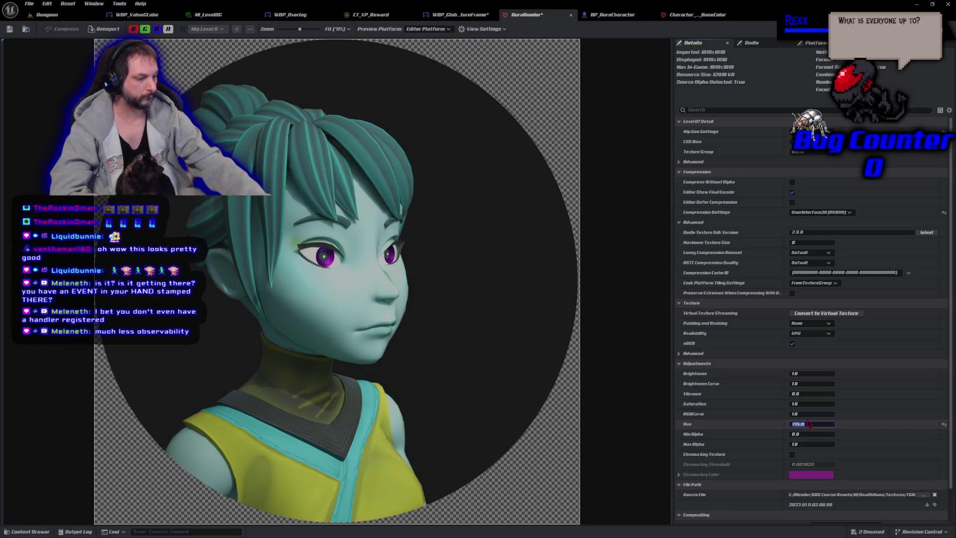
type("00")
key("Return")
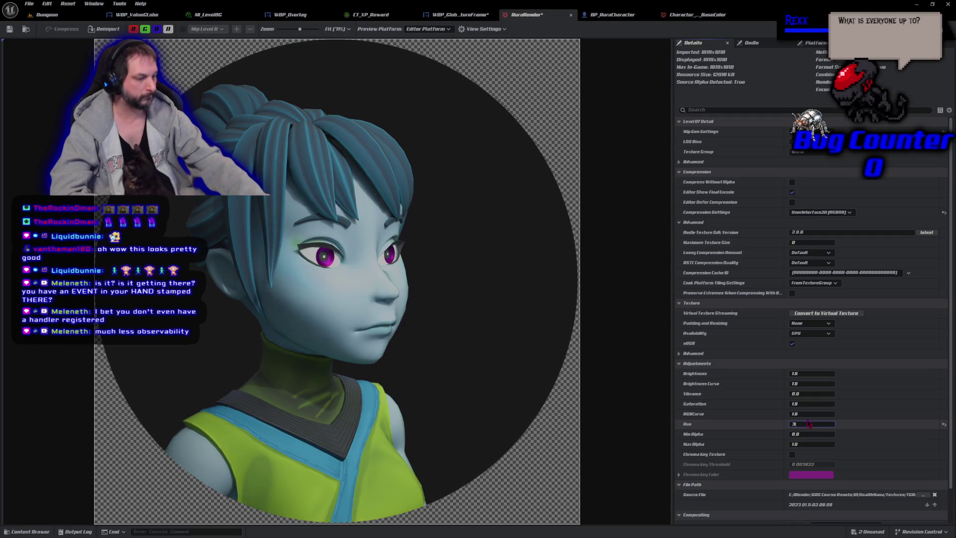
key("Return")
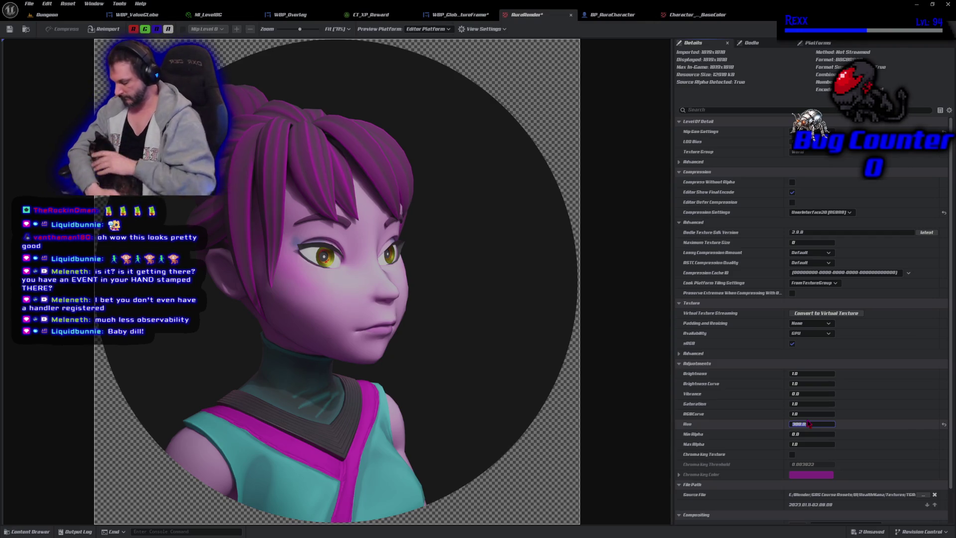
key("Return")
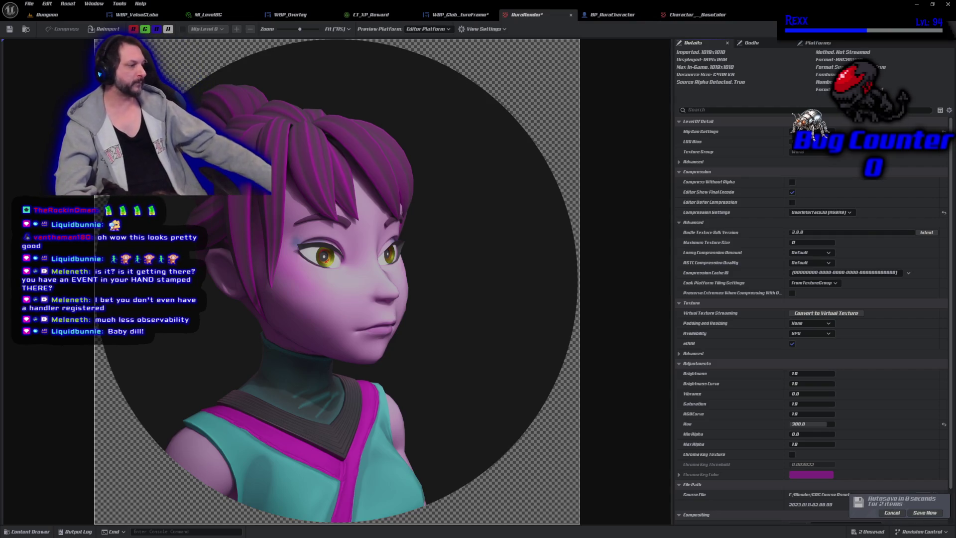
- Test a darker RGB curve, reset curve and hue to defaults, save and close AuraRender
left_click(928, 514)
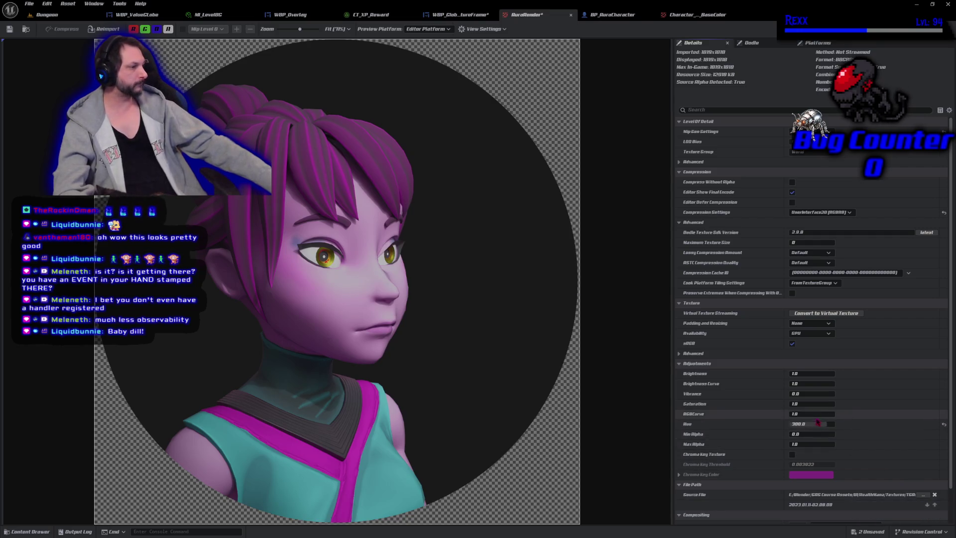
left_click_drag(811, 413, 846, 415)
left_click(943, 414)
left_click(943, 424)
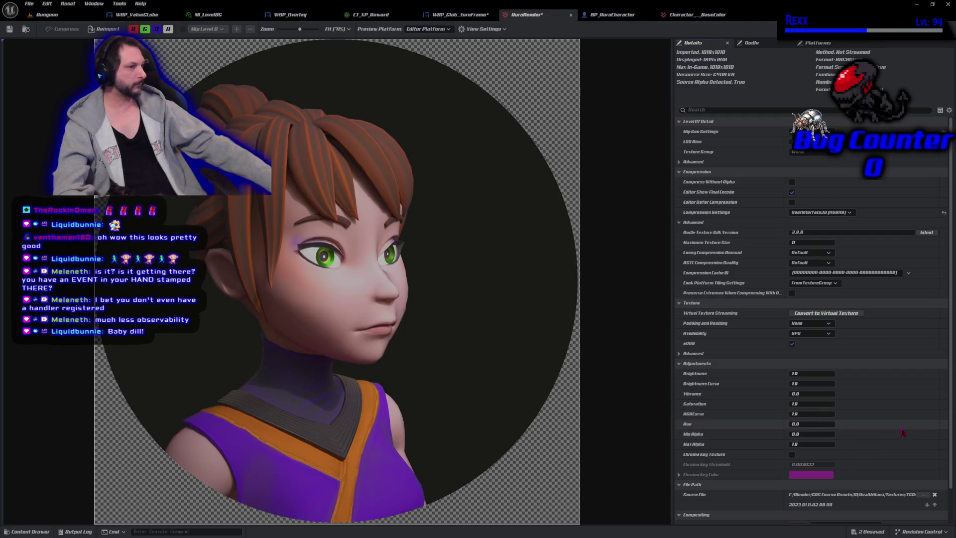
key("ctrl+s")
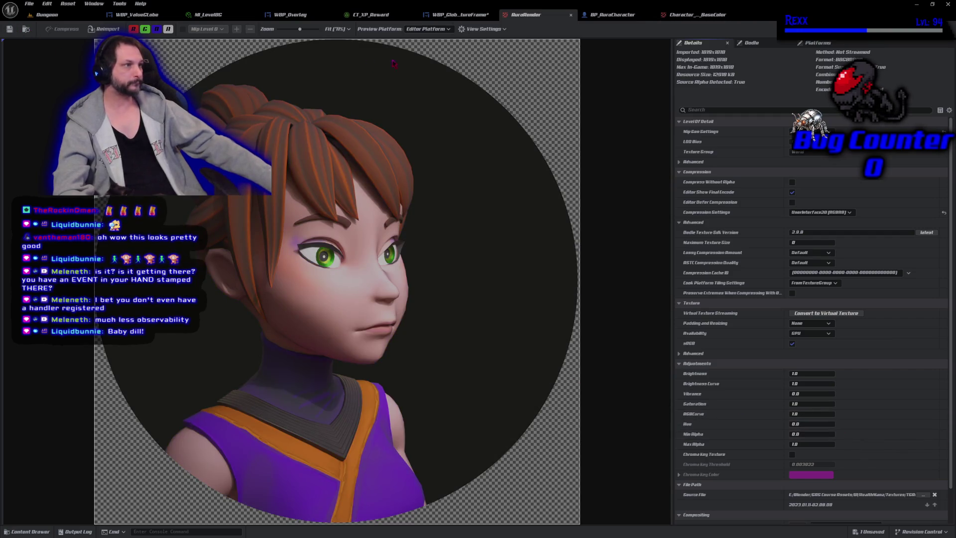
middle_click(530, 15)
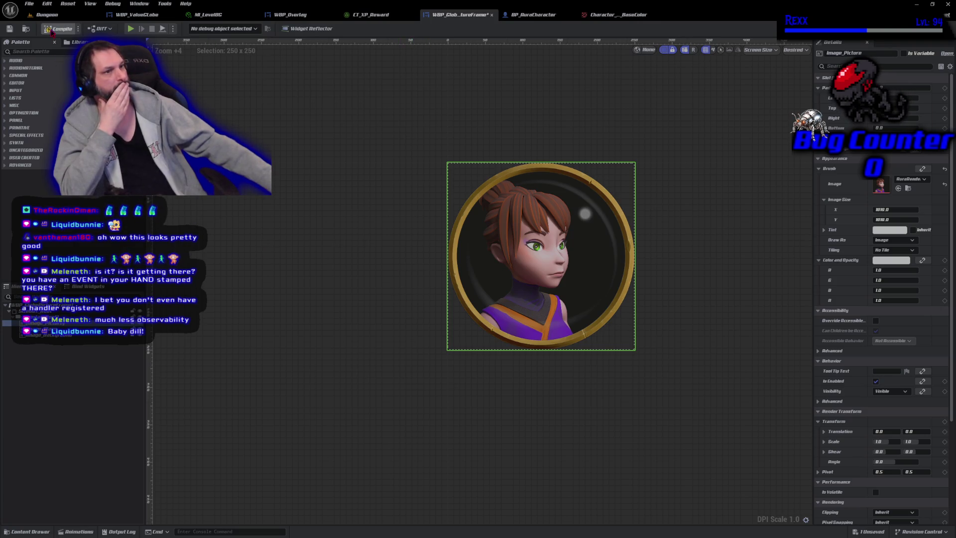
- Save the globe frame widget and close the base colour texture and BP_AuraCharacter tabs
left_click(10, 29)
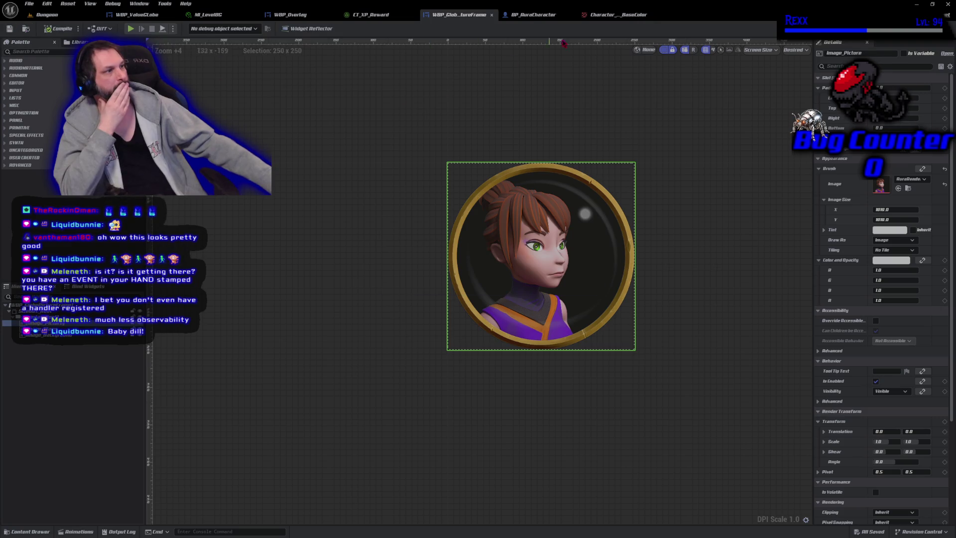
left_click(617, 15)
middle_click(620, 16)
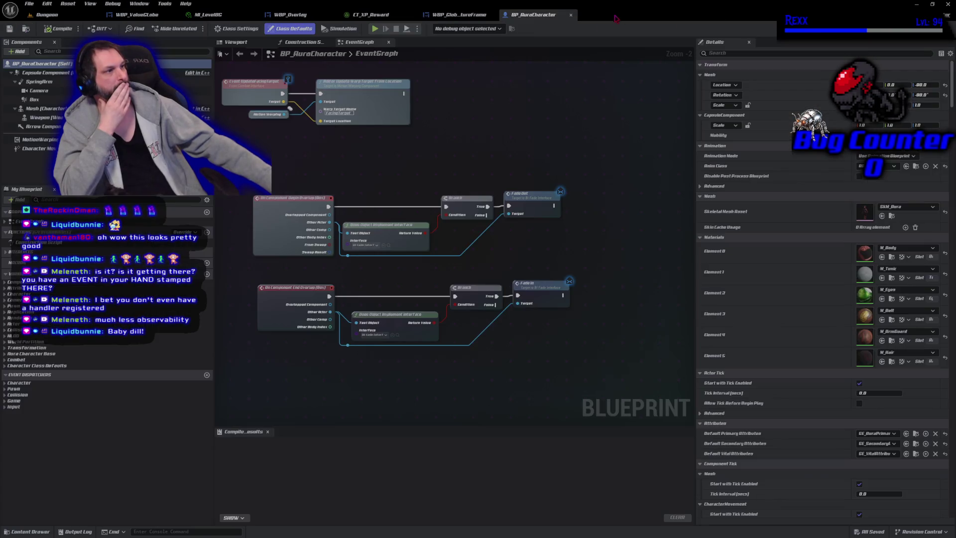
middle_click(531, 16)
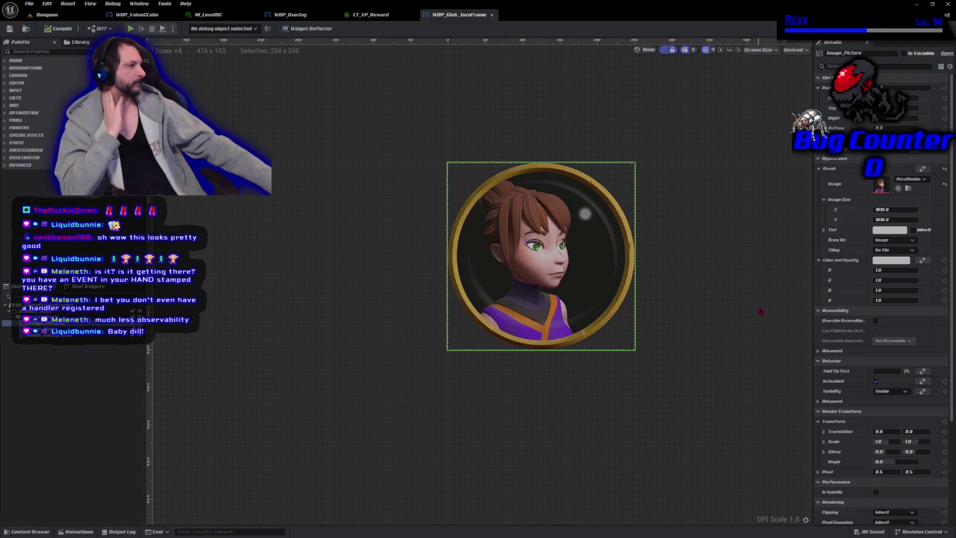
- Experiment with the portrait's Image Color tint, blue 0.68 and opacity, keeping full opacity
left_click(890, 259)
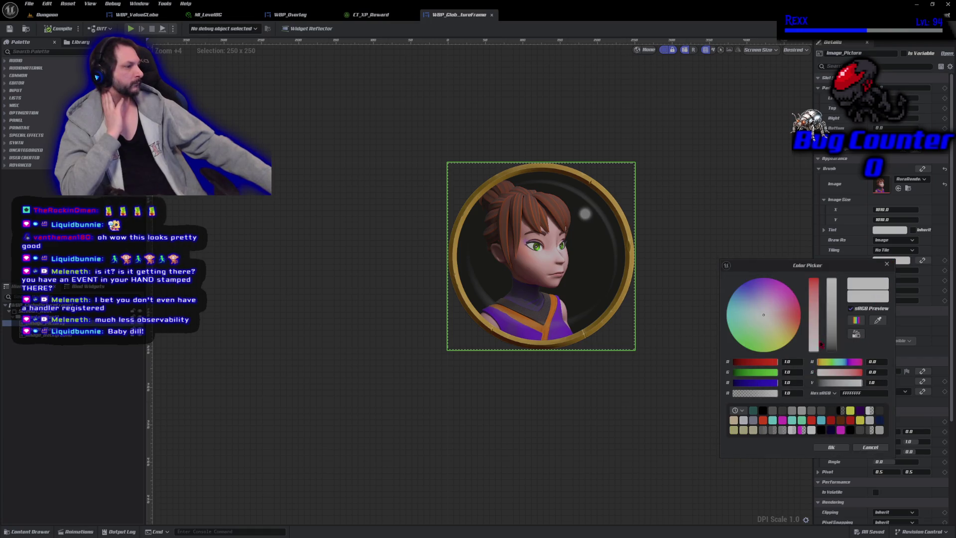
mouse_move(762, 373)
left_mouse_down()
mouse_move(736, 363)
mouse_move(746, 362)
mouse_move(738, 362)
mouse_move(756, 382)
mouse_move(733, 384)
mouse_move(724, 374)
mouse_move(740, 360)
left_mouse_up()
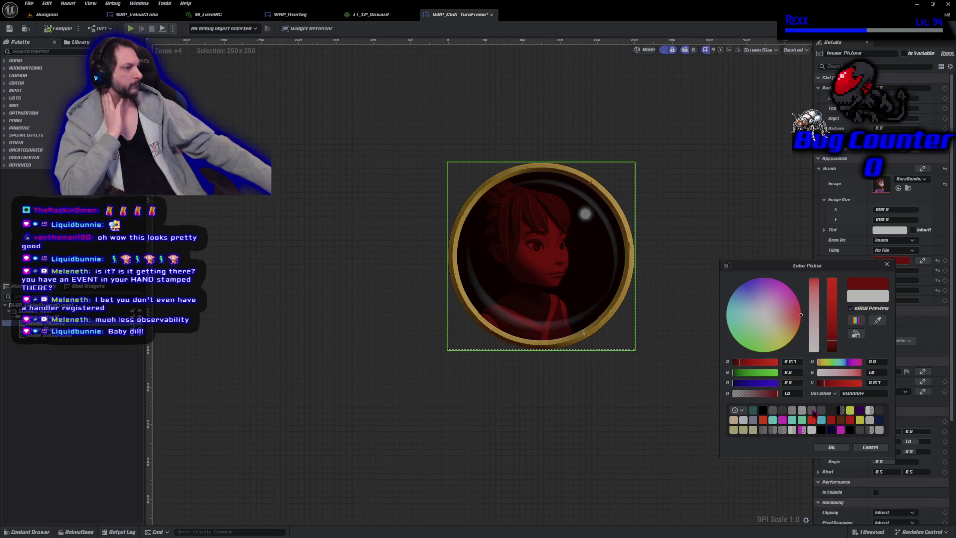
left_click(860, 446)
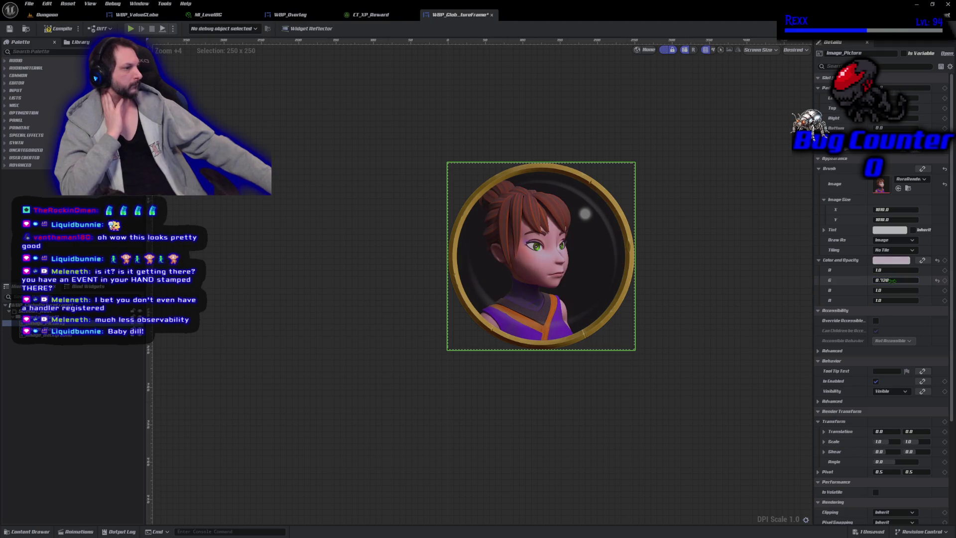
left_click(890, 290)
type("0.68")
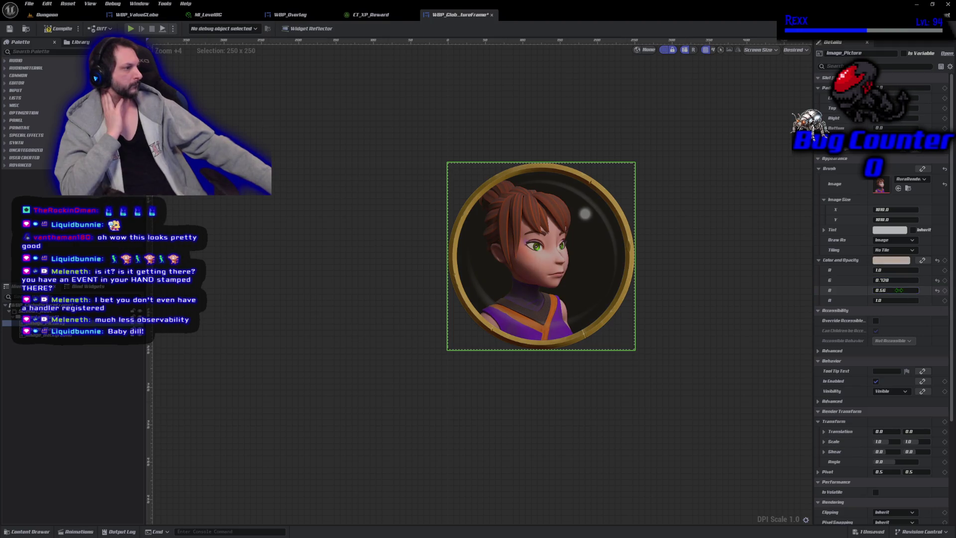
left_click_drag(895, 300, 876, 300)
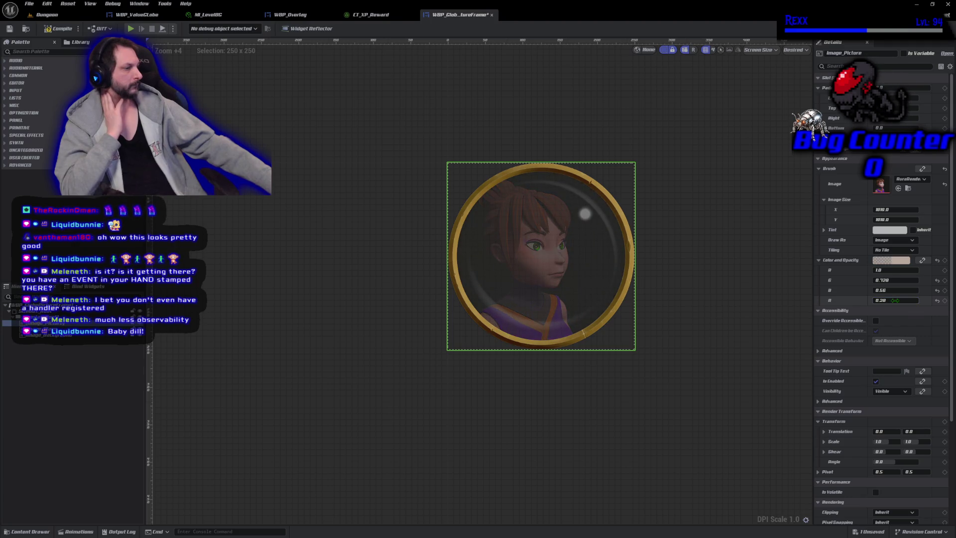
left_click(937, 301)
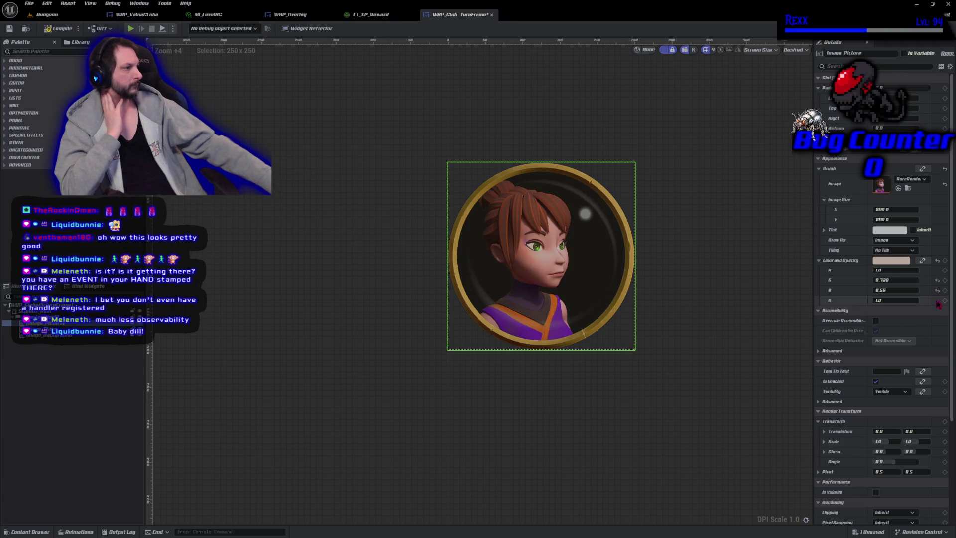
- Try a teal tint, then reset the tint's R, G and B channels to 1.0
left_click_drag(896, 270, 865, 280)
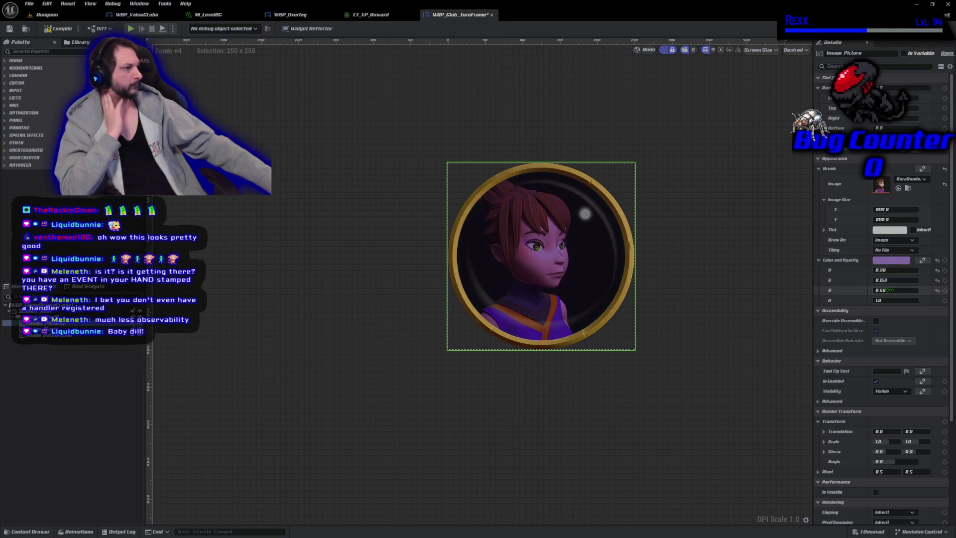
mouse_move(895, 289)
left_mouse_down()
mouse_move(911, 290)
mouse_move(911, 270)
mouse_move(884, 280)
mouse_move(886, 289)
left_mouse_up()
left_click(936, 280)
left_click(936, 290)
left_click(937, 269)
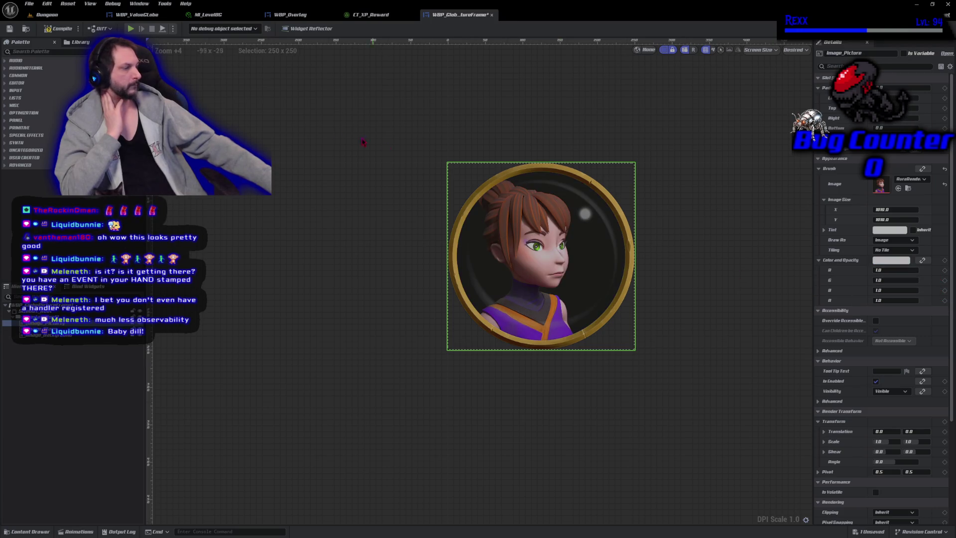
- Compile and save the picture frame widget, then return to WBP_Overlay
left_click(59, 30)
key("ctrl+s")
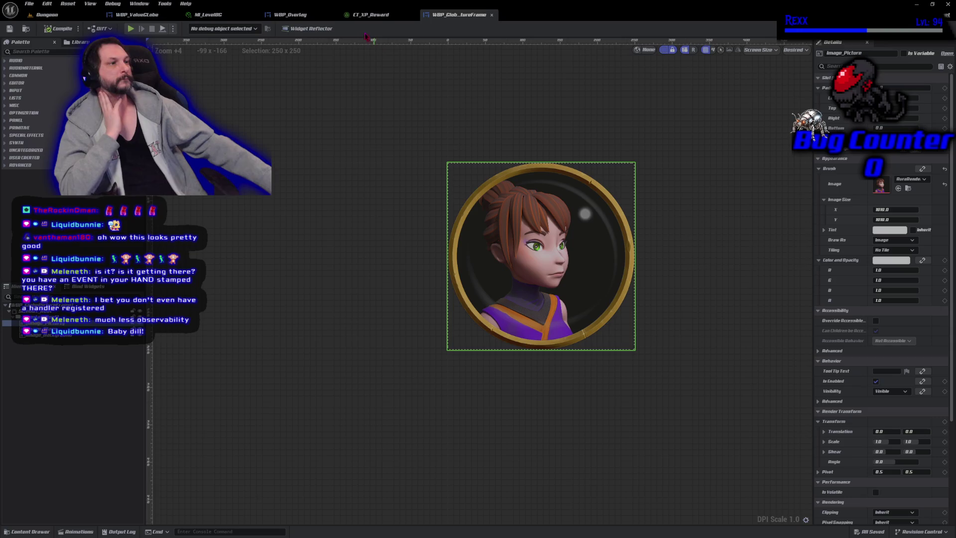
left_click(294, 14)
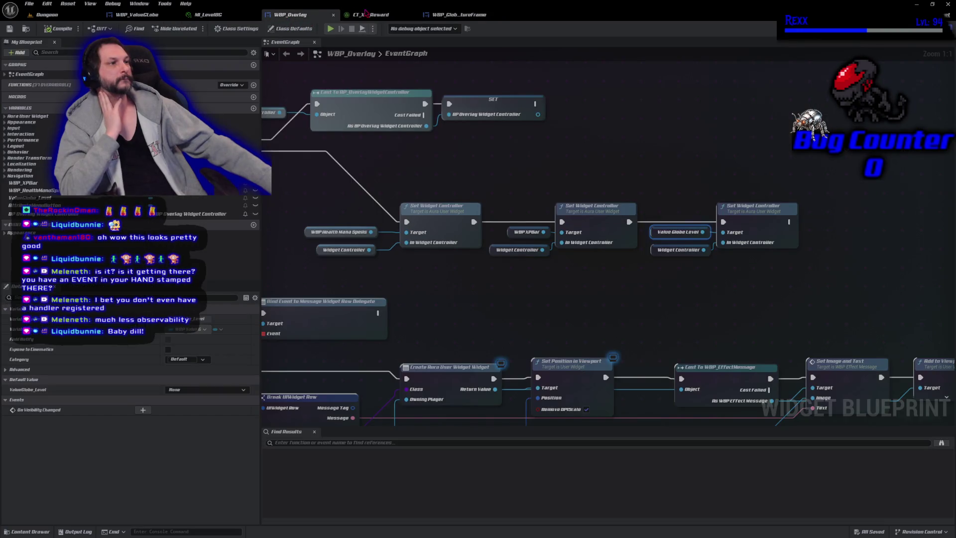
- Lower the first key of the CT_XP_Reward Warrior curve and save the curve table
left_click(375, 19)
mouse_move(184, 399)
left_mouse_down()
mouse_move(220, 456)
mouse_move(207, 458)
left_mouse_up()
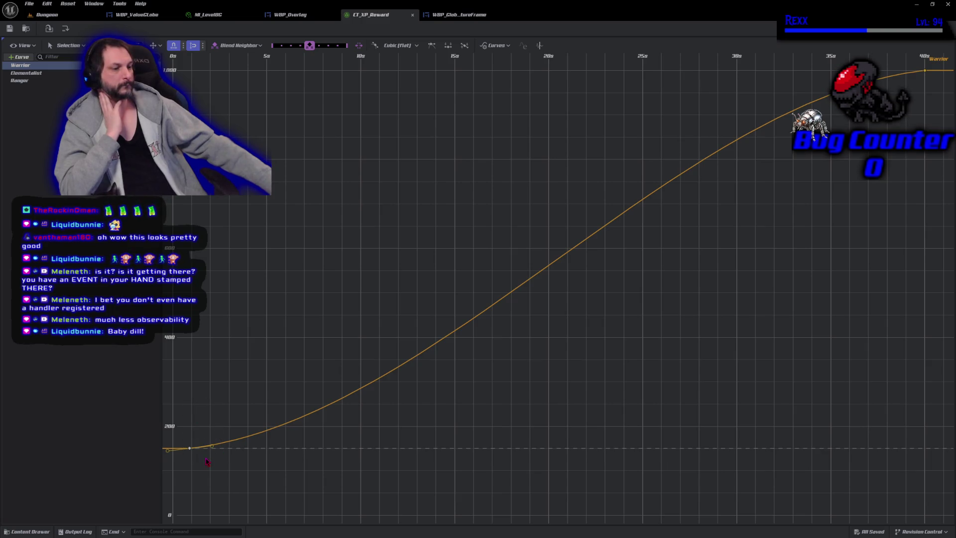
mouse_move(190, 449)
left_mouse_down()
mouse_move(188, 516)
mouse_move(192, 498)
left_mouse_up()
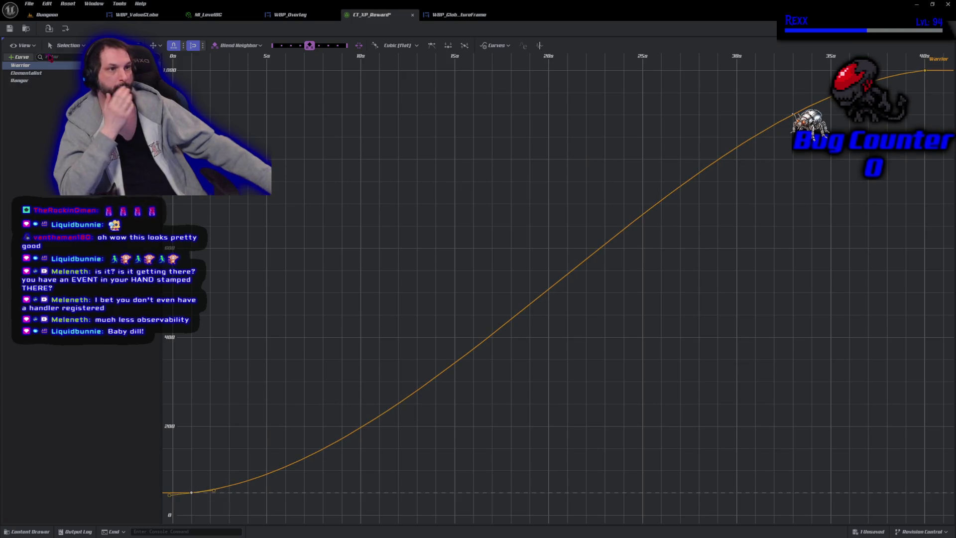
left_click(9, 28)
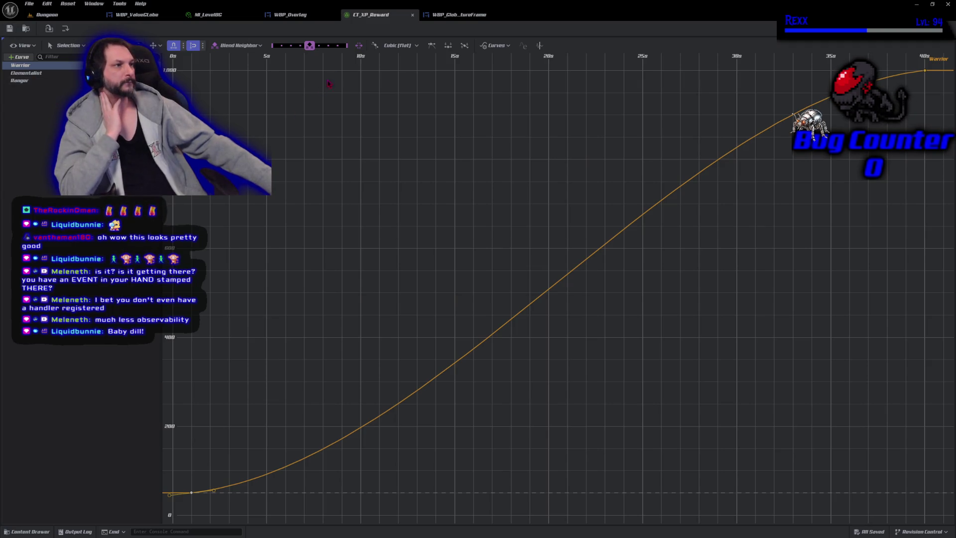
- Go back to WBP_Overlay and show its Designer layout
left_click(298, 15)
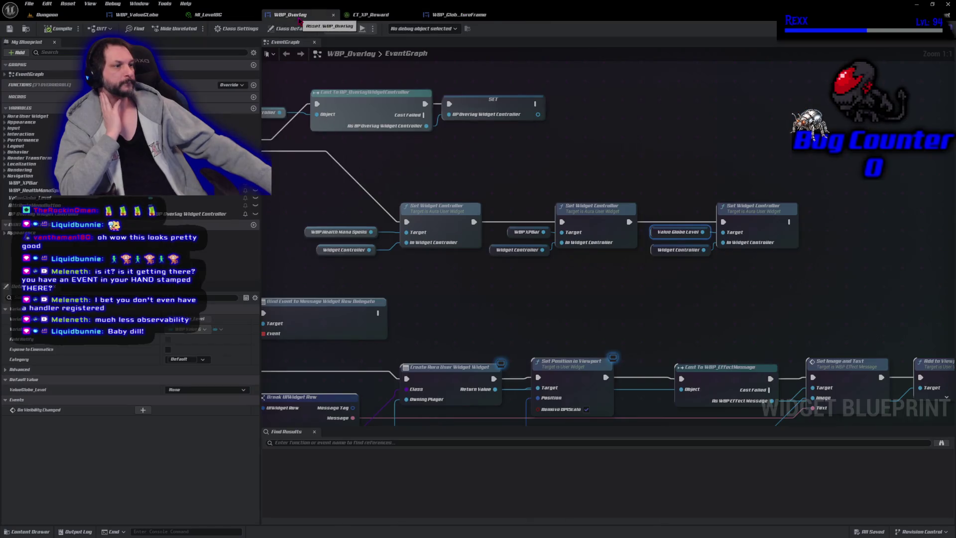
left_click(137, 15)
left_click(291, 15)
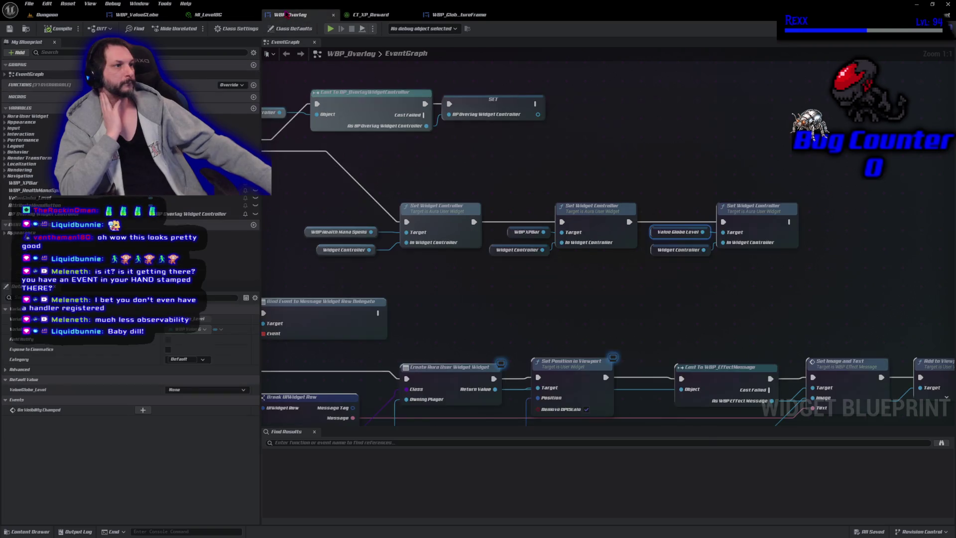
left_click(925, 28)
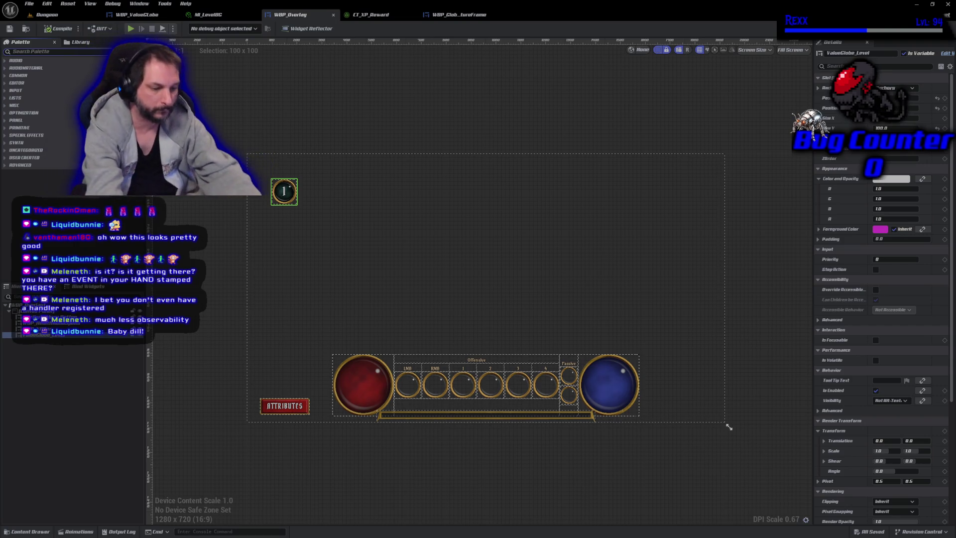
- Place a WBP Globe Picture Frame found via 'pic' under the level globe, shift it left, and compile
type("pic")
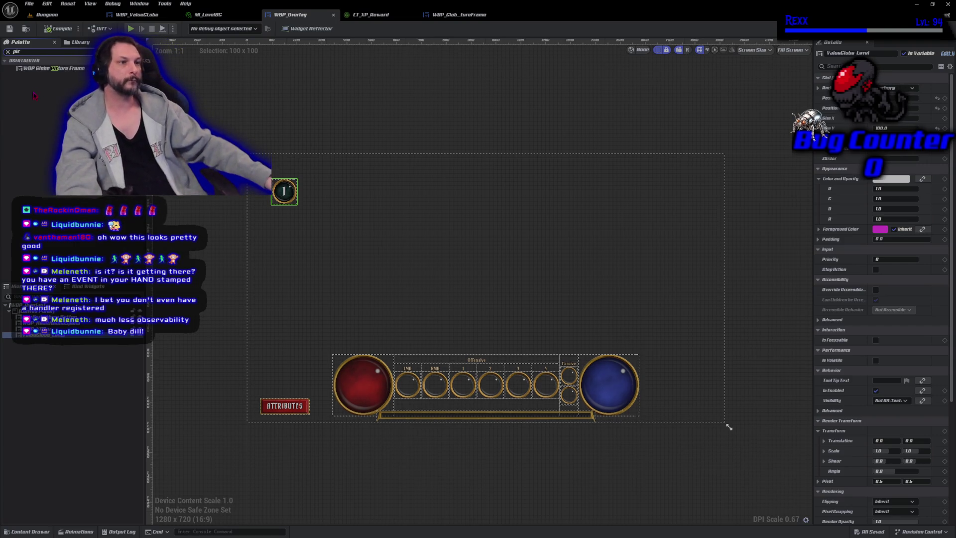
mouse_move(50, 68)
left_mouse_down()
mouse_move(150, 124)
mouse_move(258, 212)
mouse_move(283, 214)
left_mouse_up()
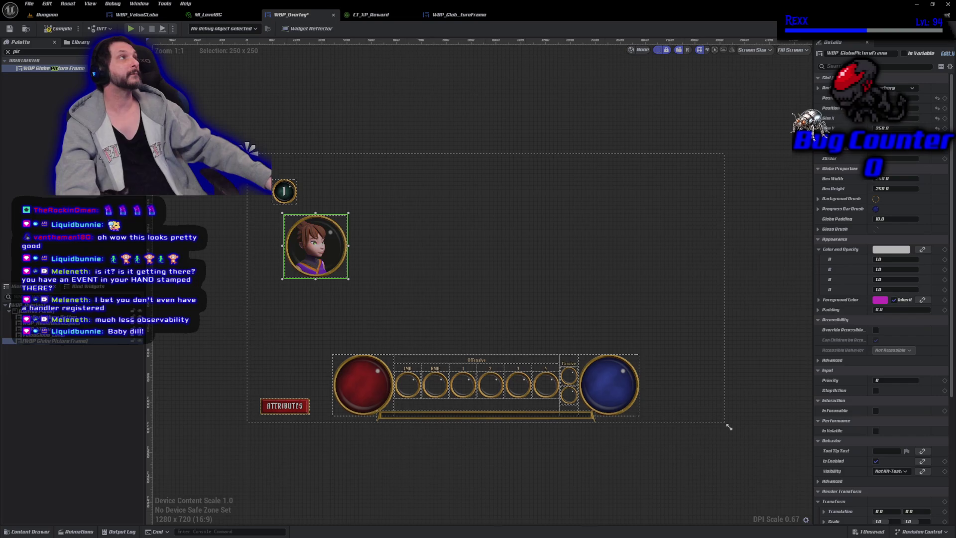
left_click(287, 194)
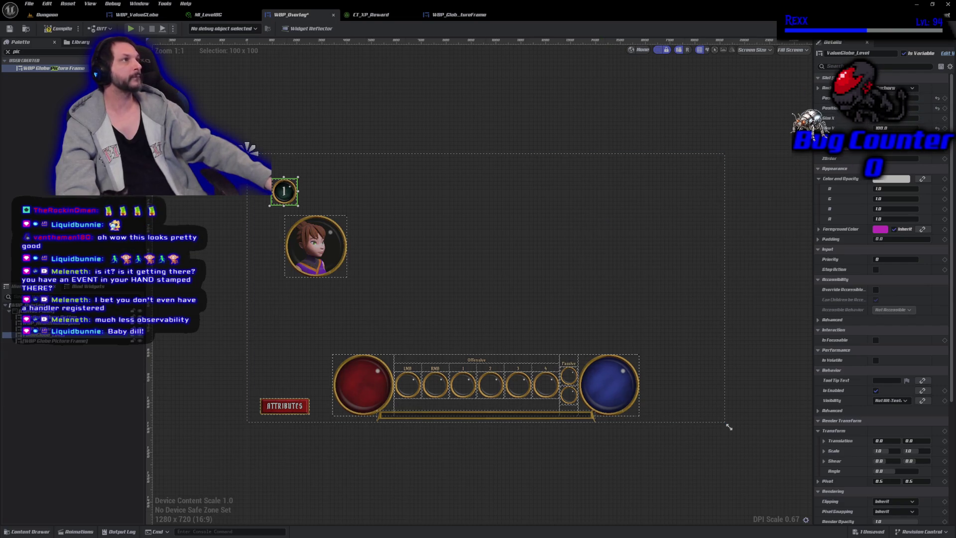
left_click(316, 247)
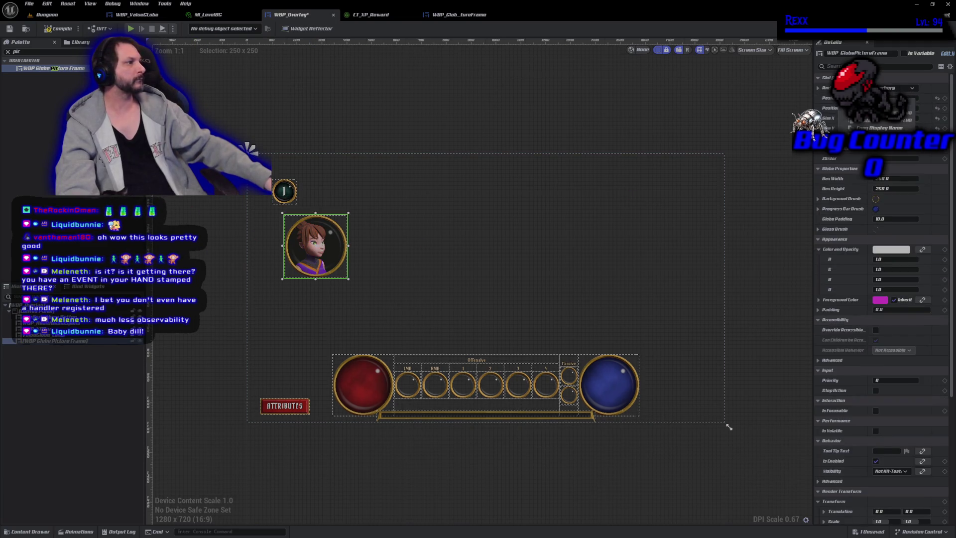
left_click_drag(315, 246, 303, 247)
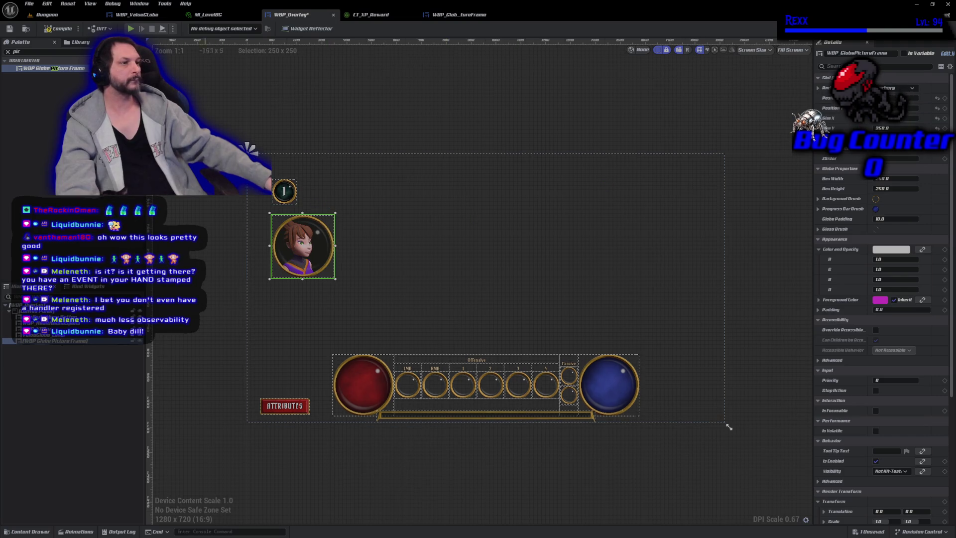
left_click(52, 30)
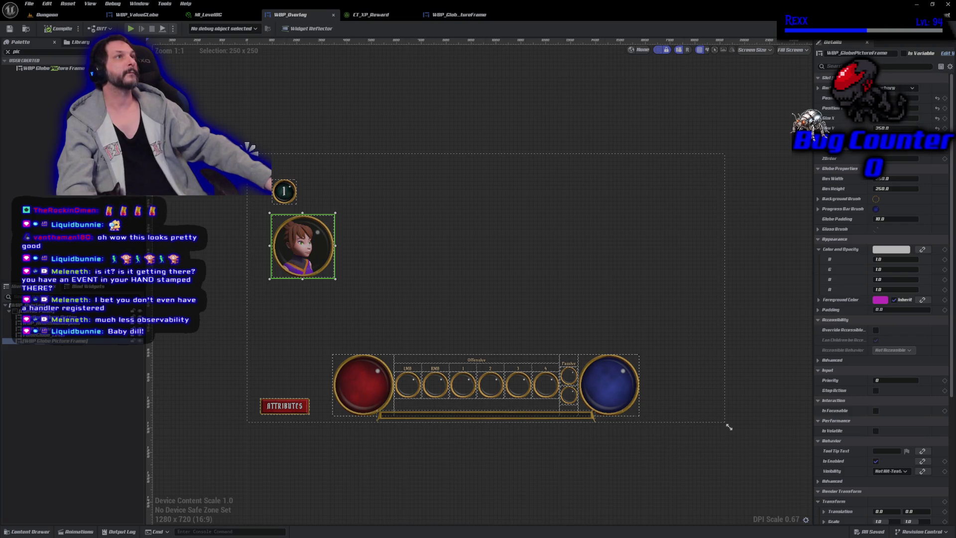
- Zoom into the canvas and nudge the portrait frame a few steps left
scroll(255, 294, "up", 4)
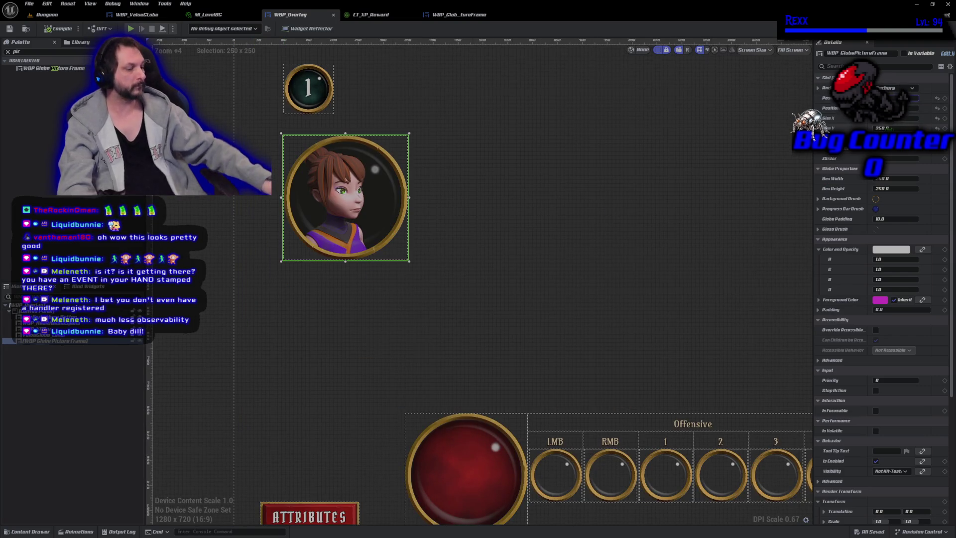
key("Return")
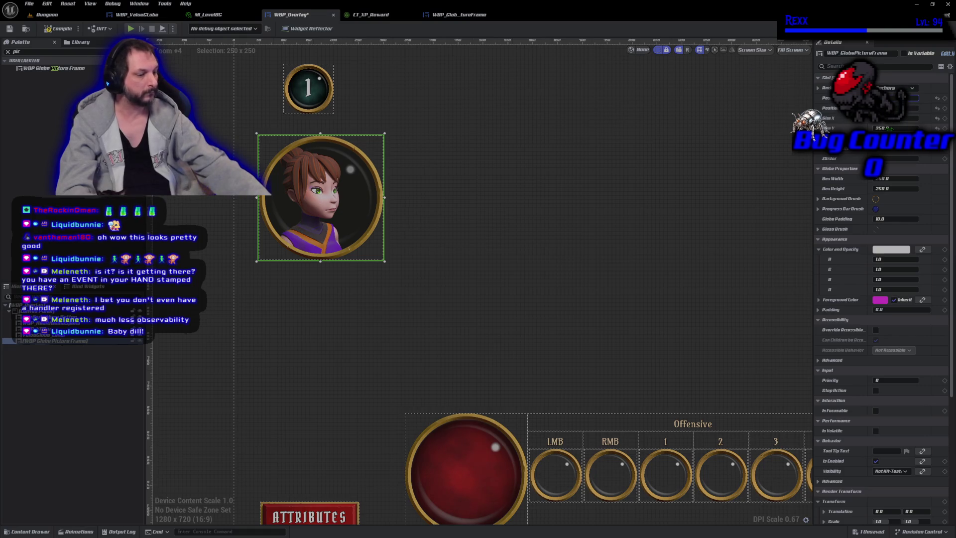
key("Return")
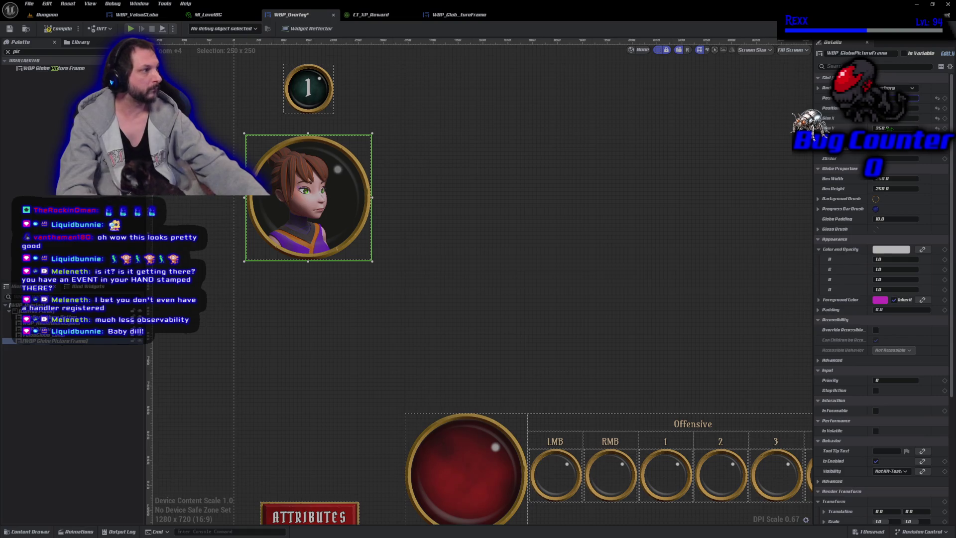
key("Return")
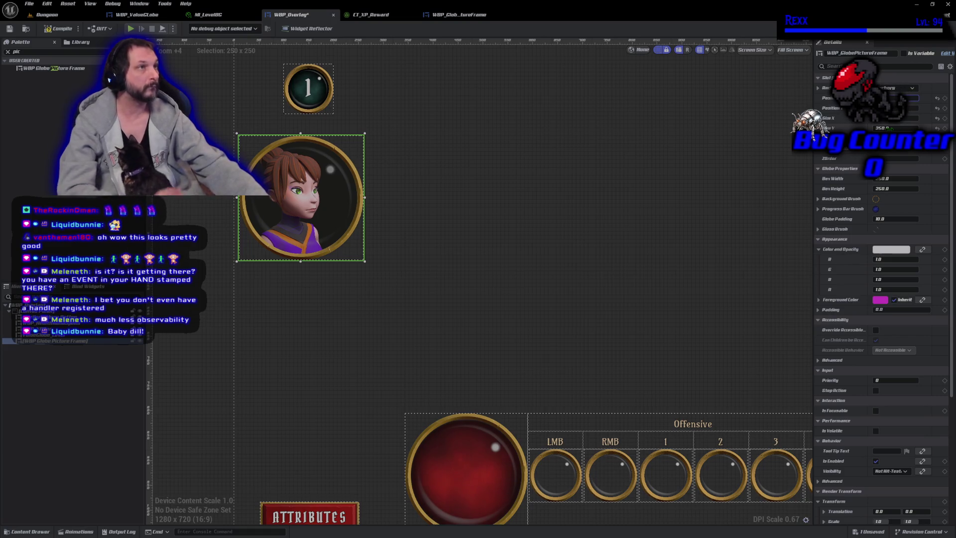
key("Return")
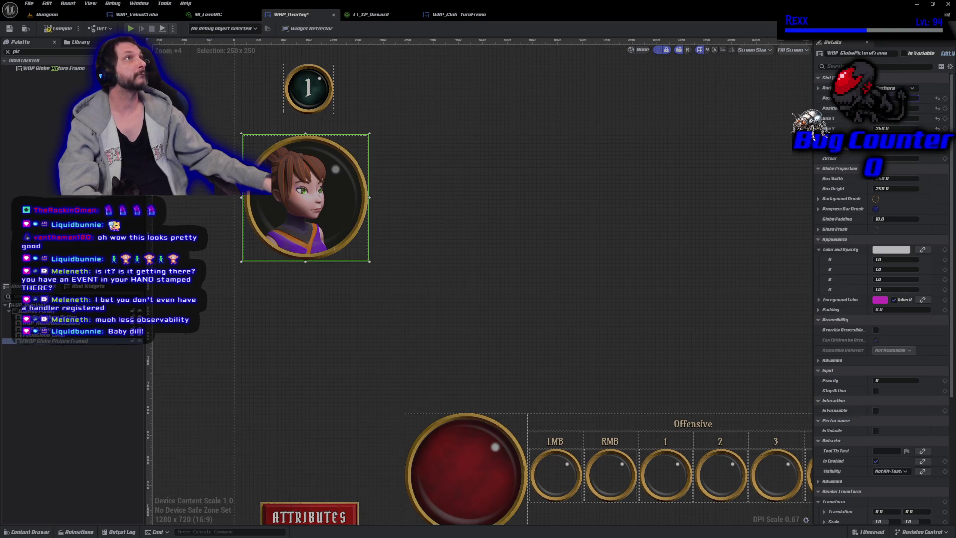
- Adjust the level globe and portrait frame so the globe sits centred above the frame
left_click(45, 334)
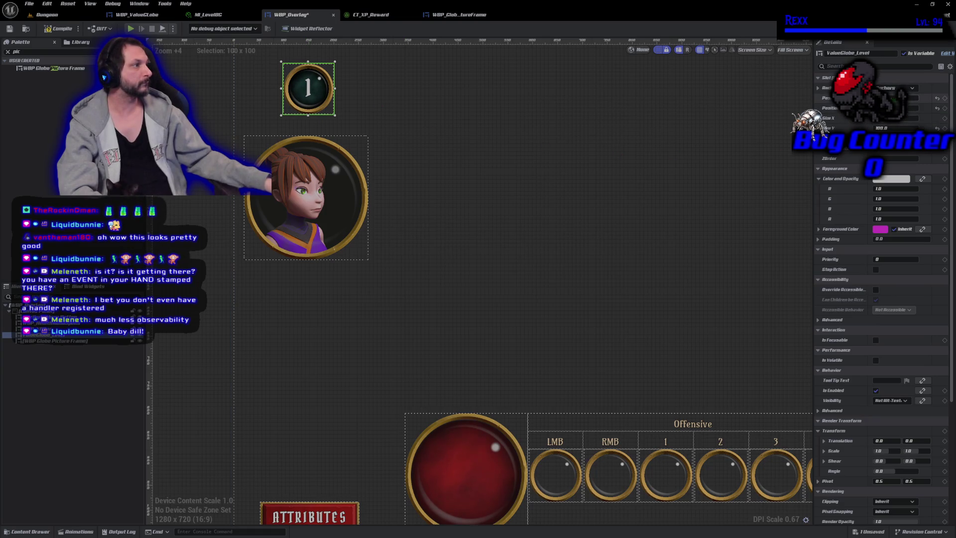
key("Left")
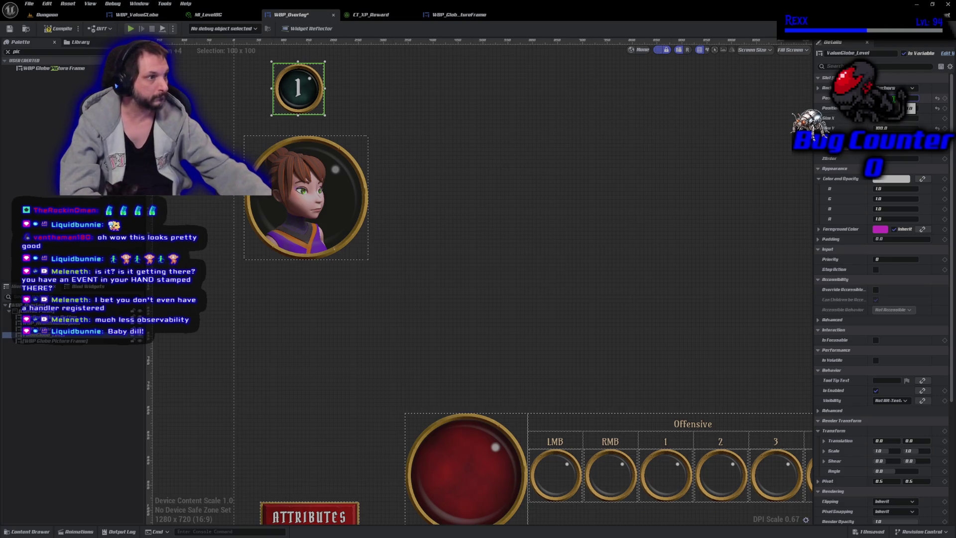
key("Right")
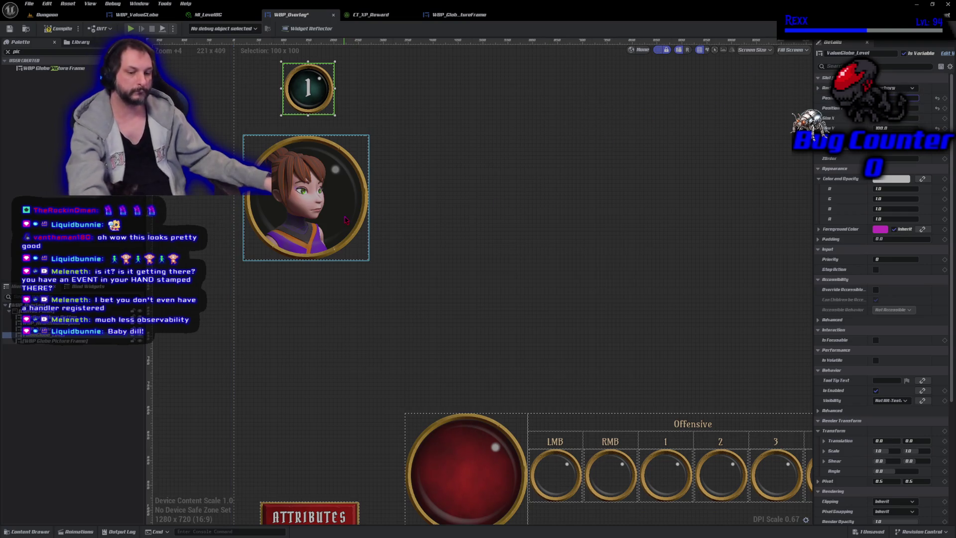
left_click(347, 220, "ctrl")
left_click(313, 104)
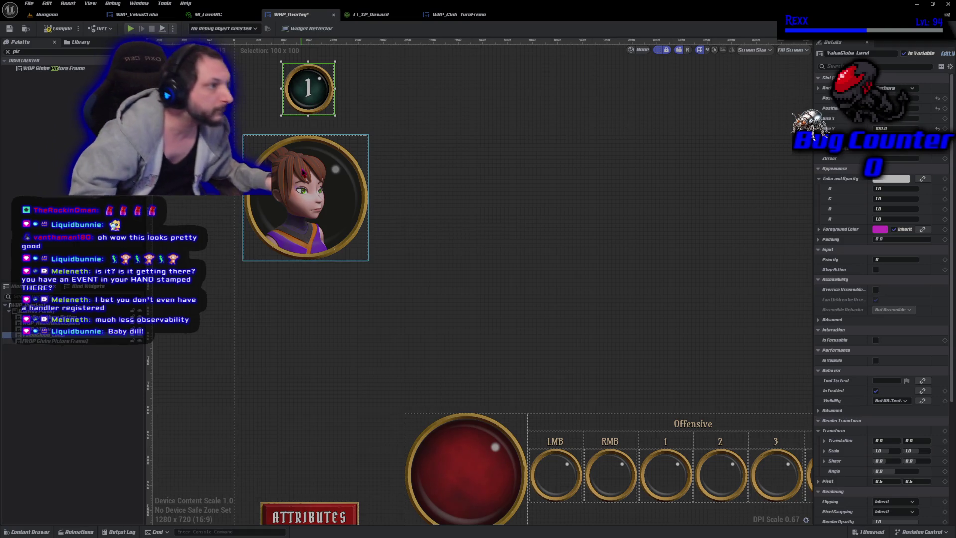
left_click(314, 149)
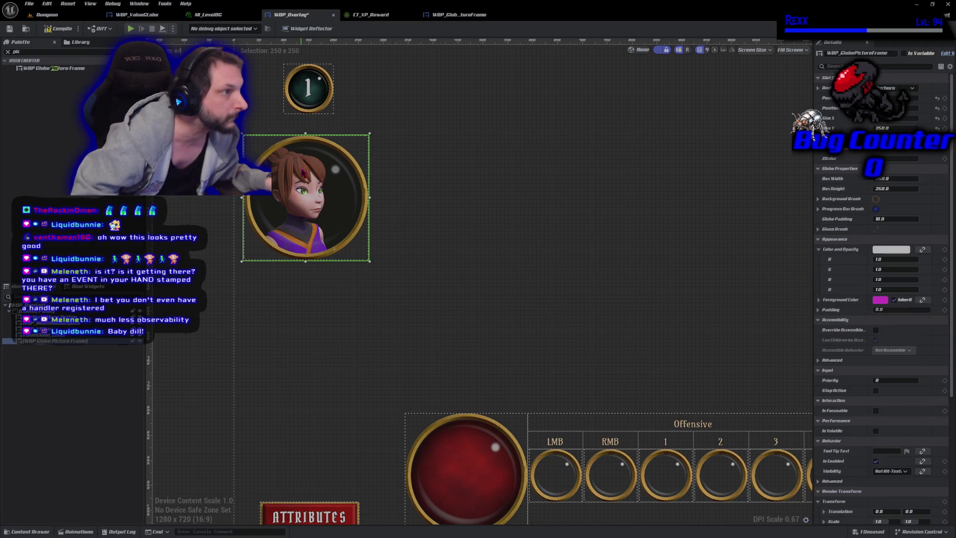
left_click(318, 95)
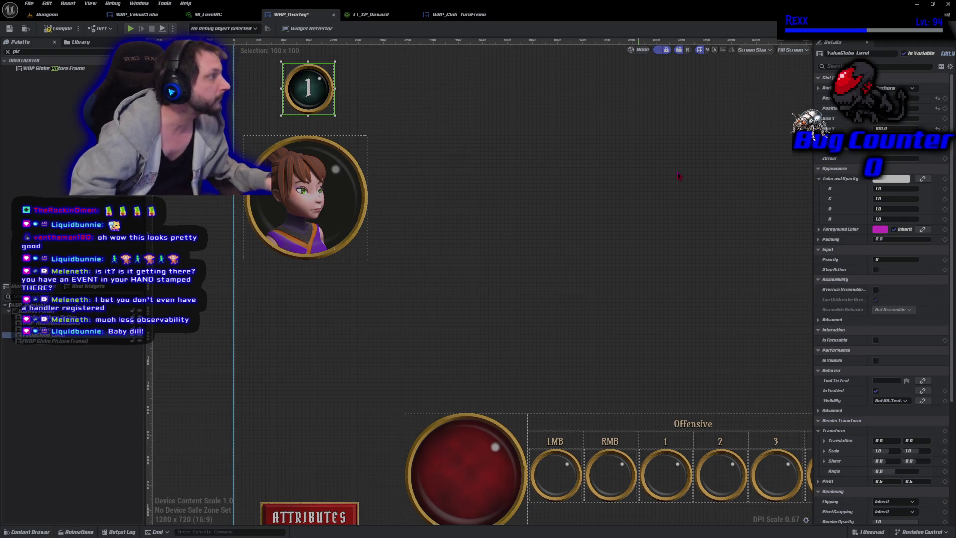
left_click(333, 198)
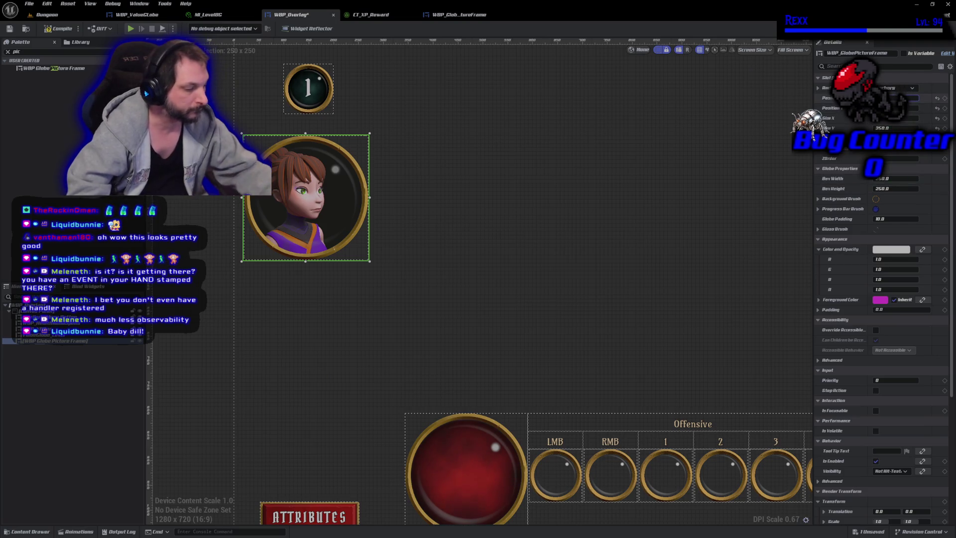
left_click_drag(333, 198, 336, 199)
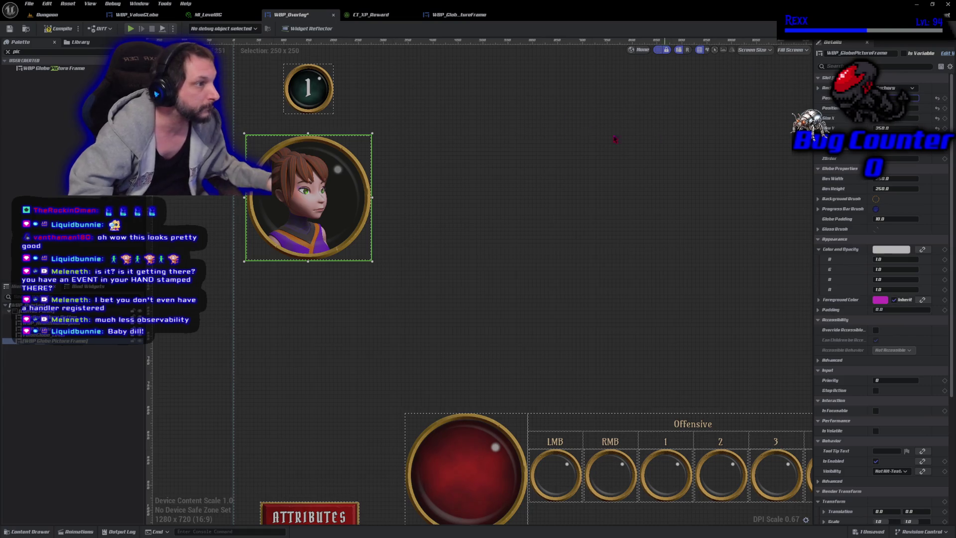
left_click(321, 89)
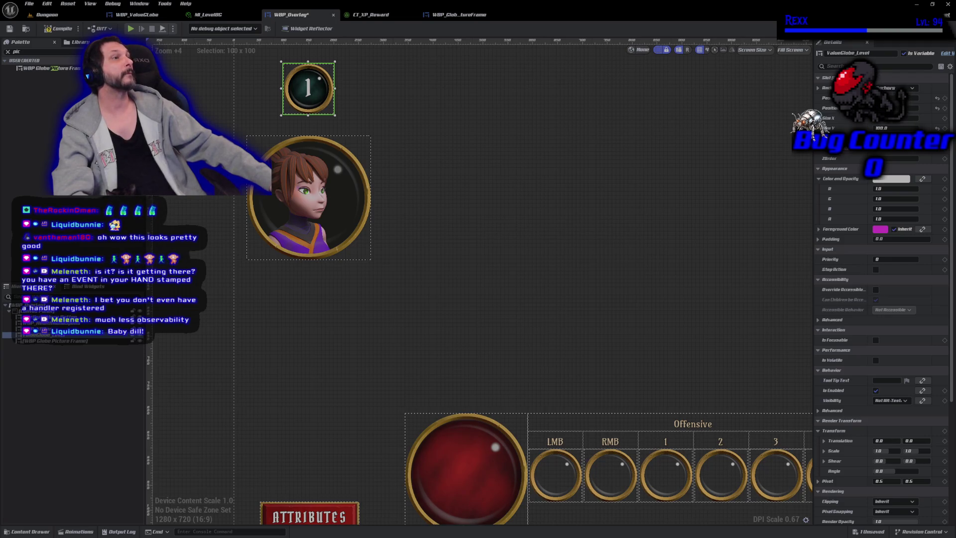
- Return the portrait globe to the top-left corner and move the level-1 globe down beneath it
left_click_drag(224, 254, 235, 370)
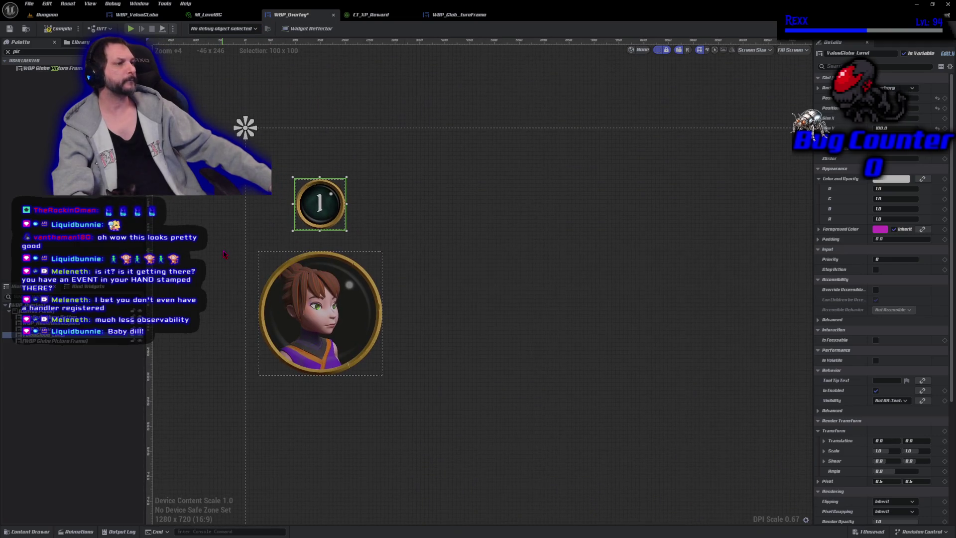
left_click(341, 309)
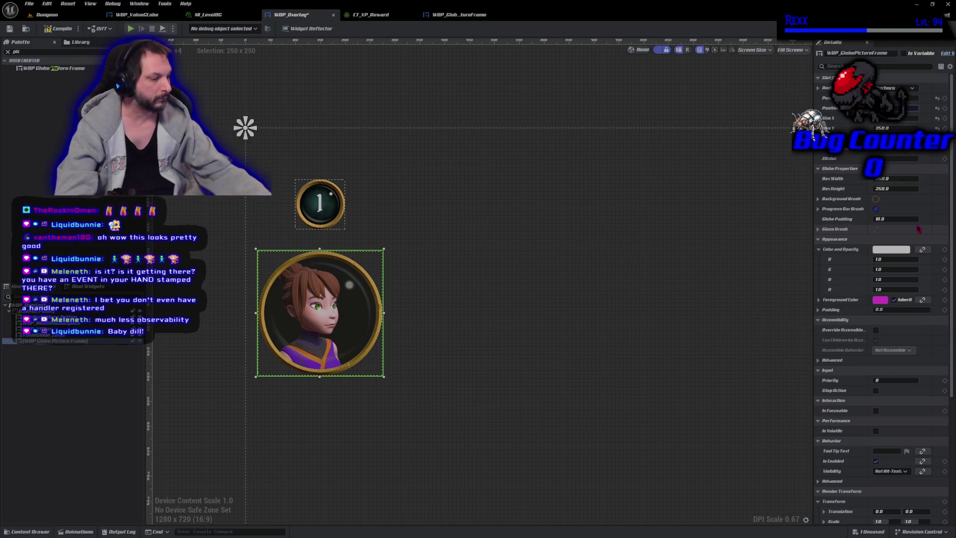
key("ctrl+z")
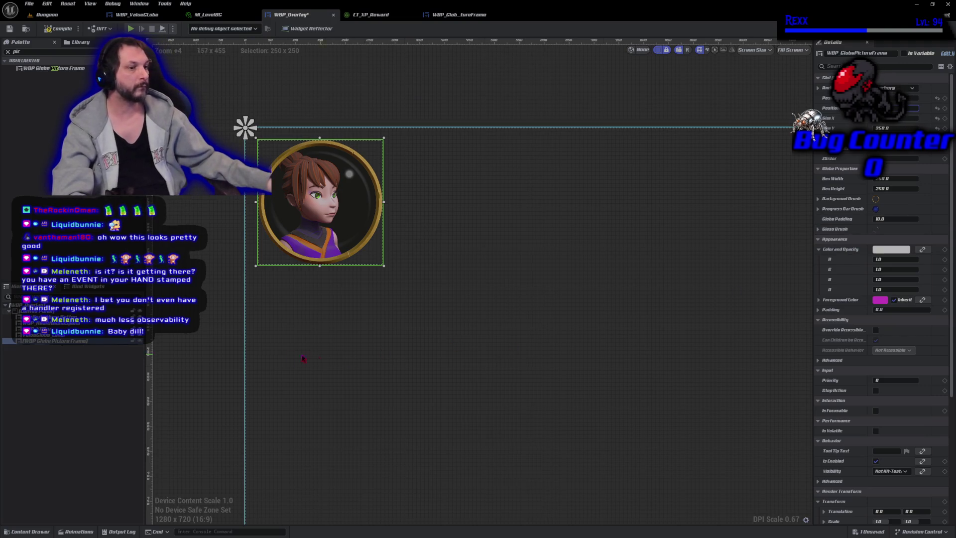
left_click(50, 334)
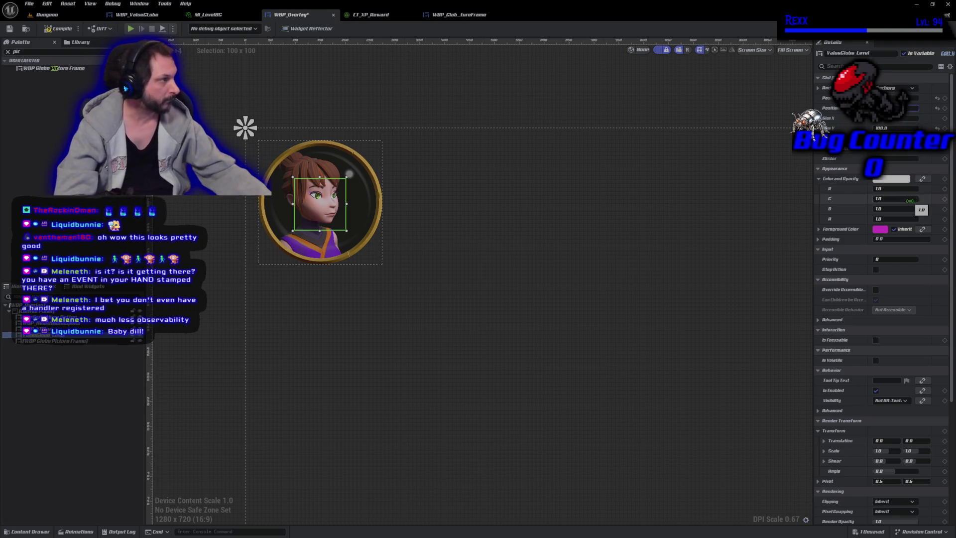
key("Down")
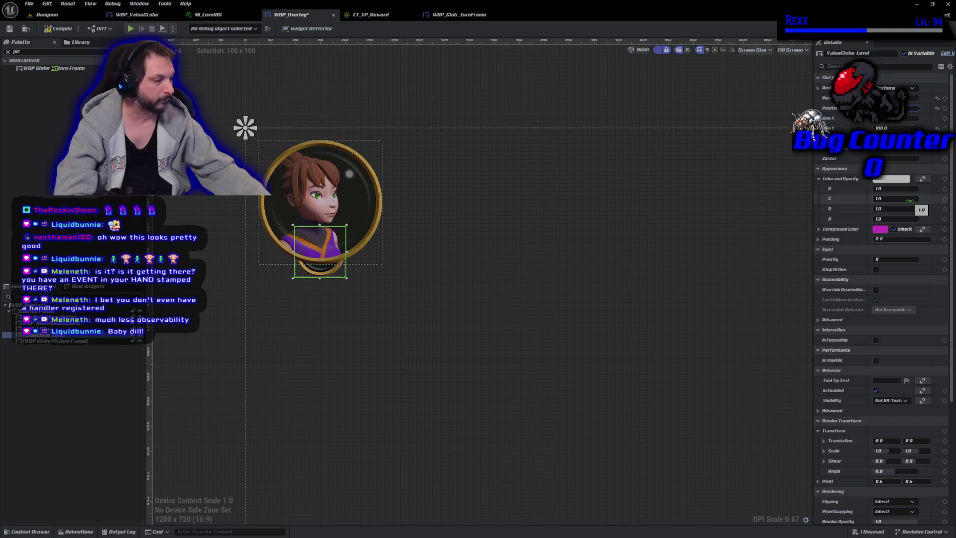
key("Down")
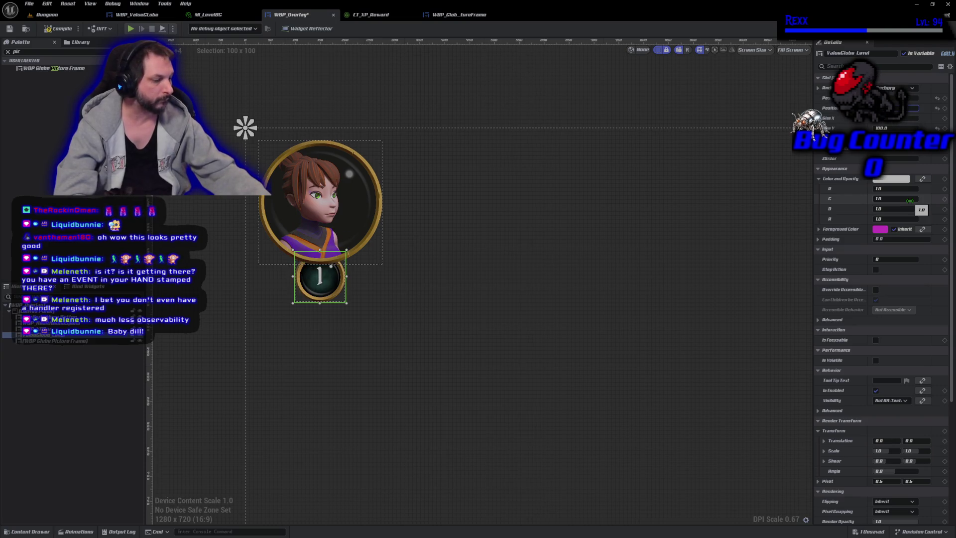
key("Down")
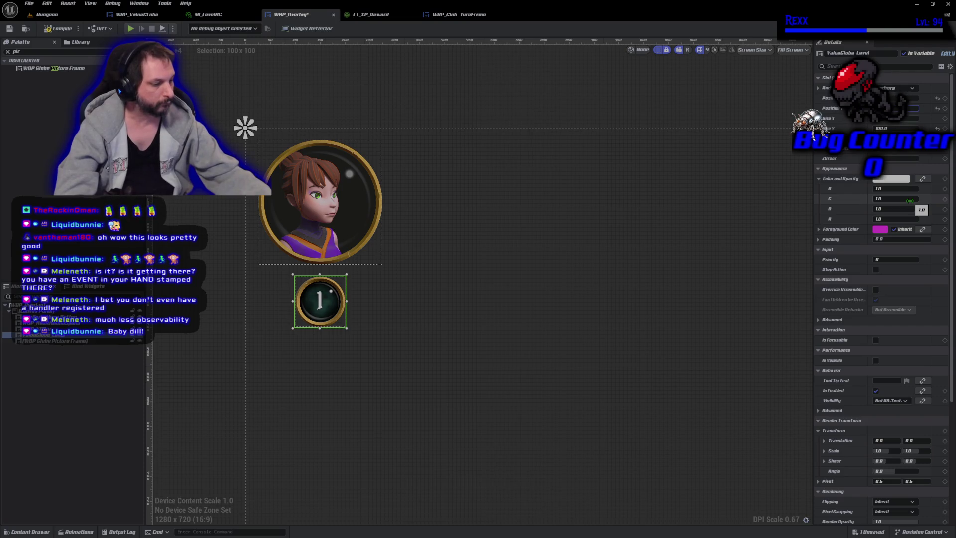
key("Up")
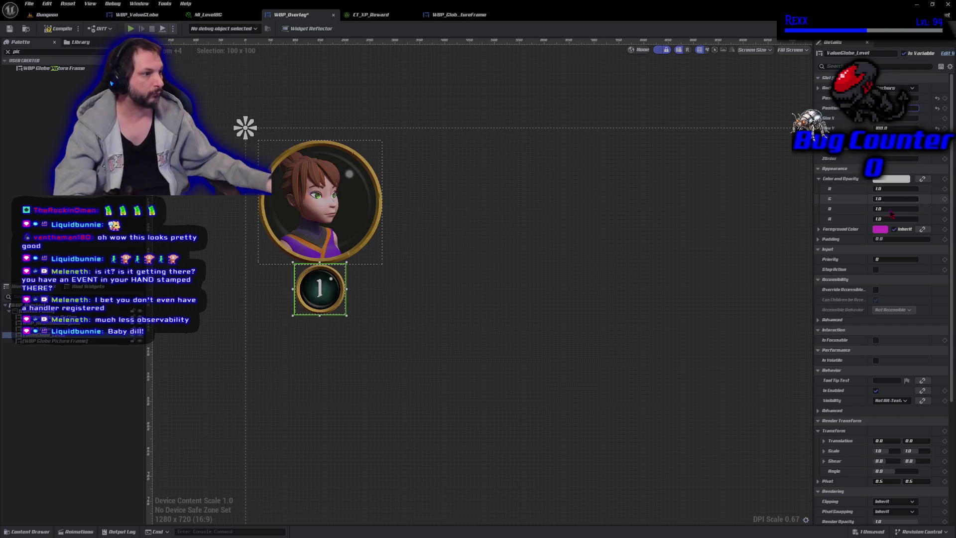
left_click(44, 410)
scroll(327, 307, "up", 8)
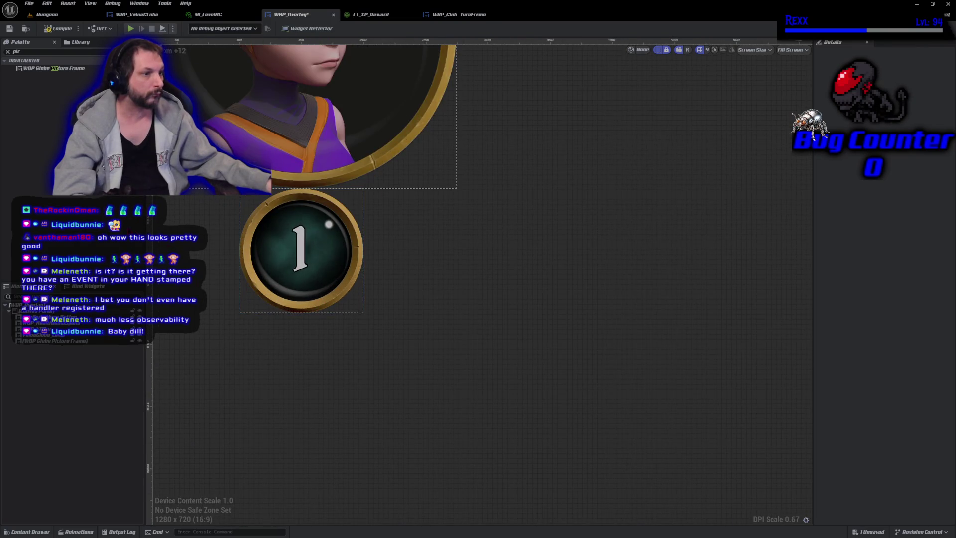
- Compile the overlay and move the level globe up about 63 px
left_click(59, 28)
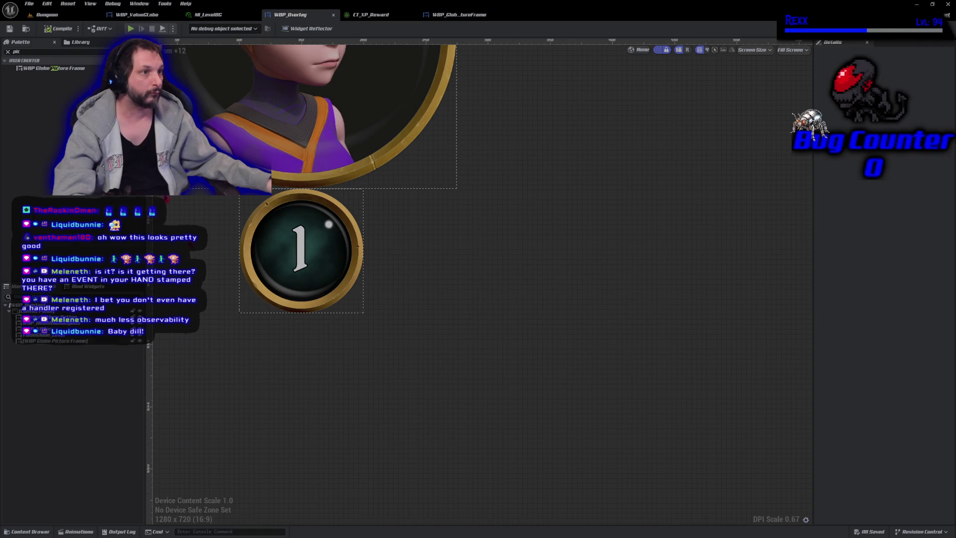
left_click(252, 362)
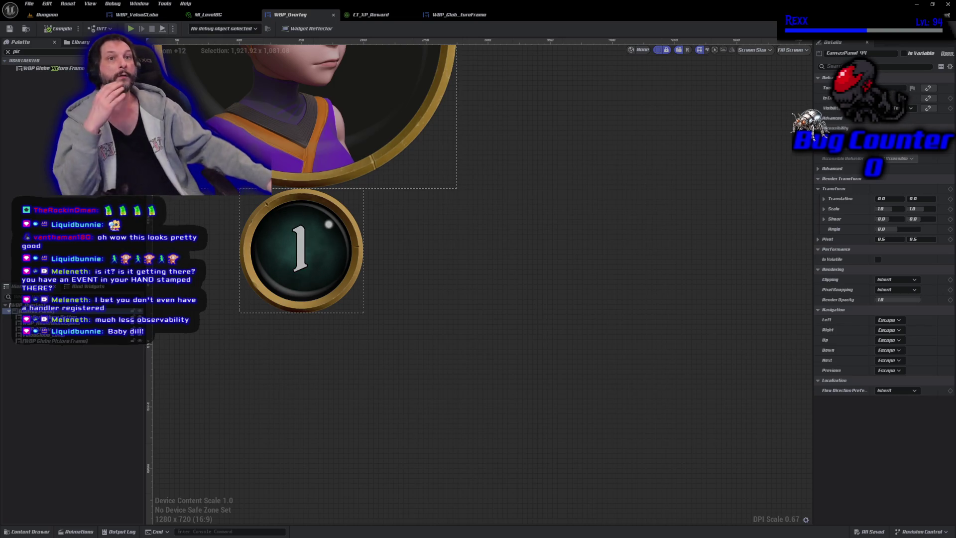
left_click(60, 335)
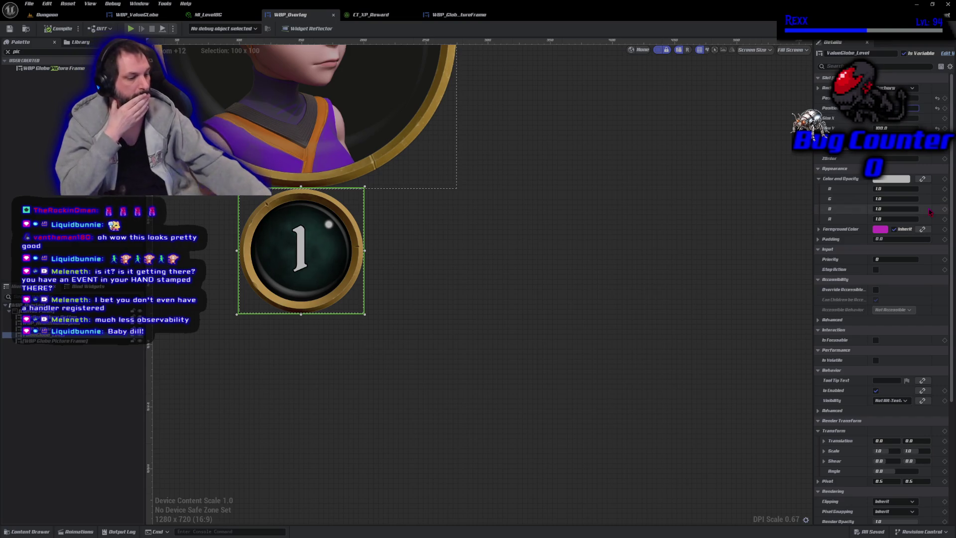
key("Up")
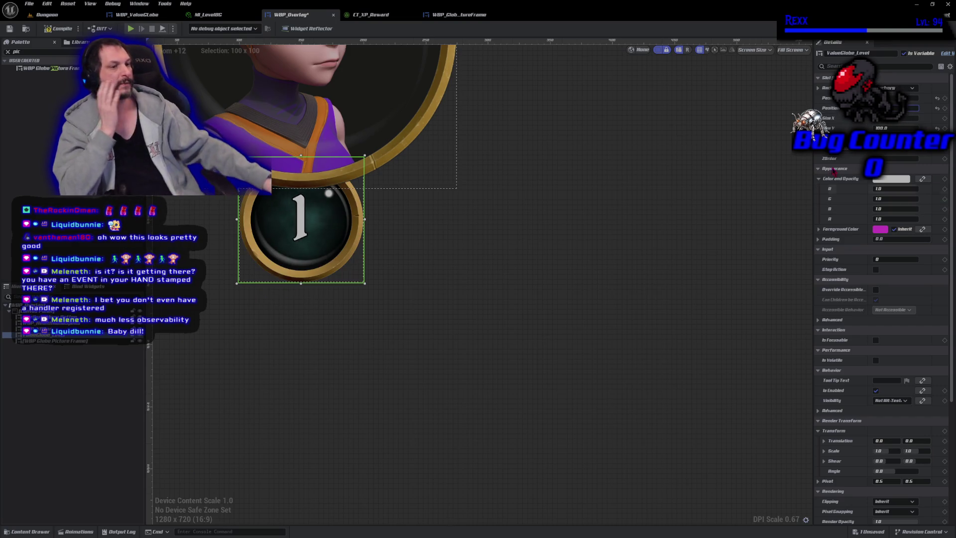
- Make the level globe draw over the portrait frame and raise it to overlap the frame's bottom edge
left_click(65, 341)
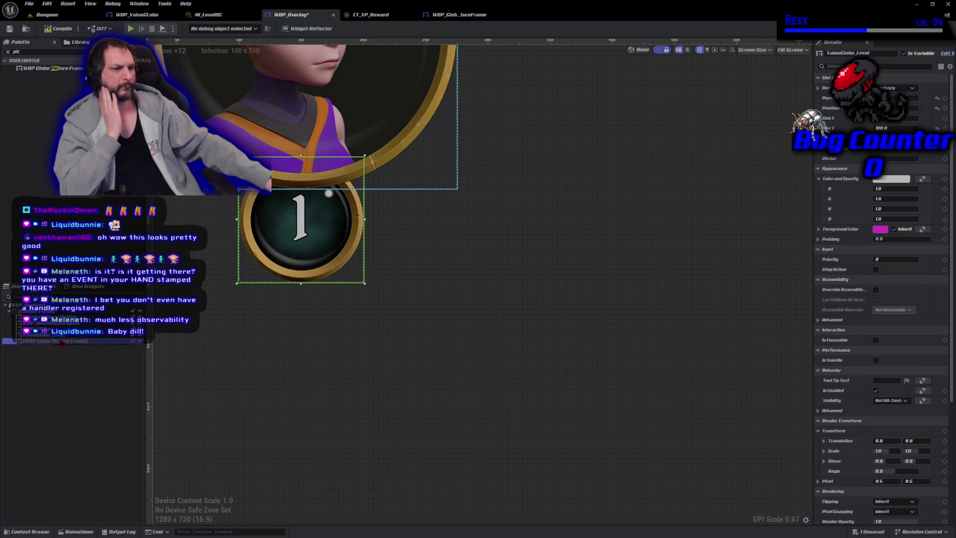
left_click_drag(45, 333, 45, 335)
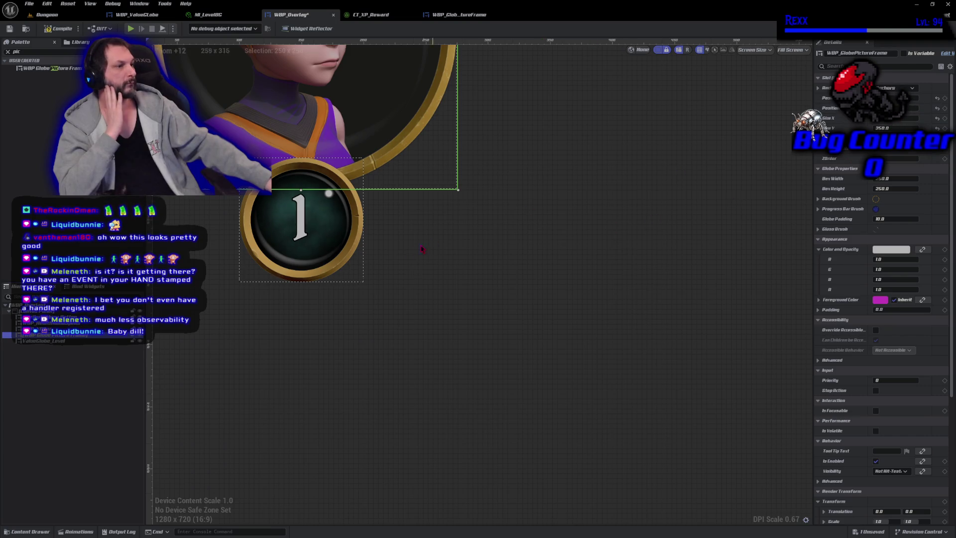
left_click(344, 247)
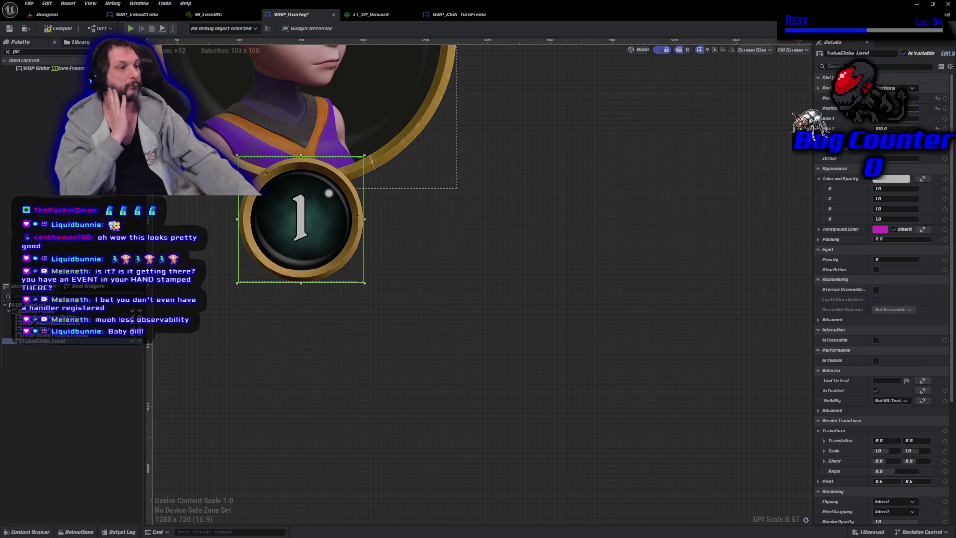
left_click_drag(344, 247, 343, 185)
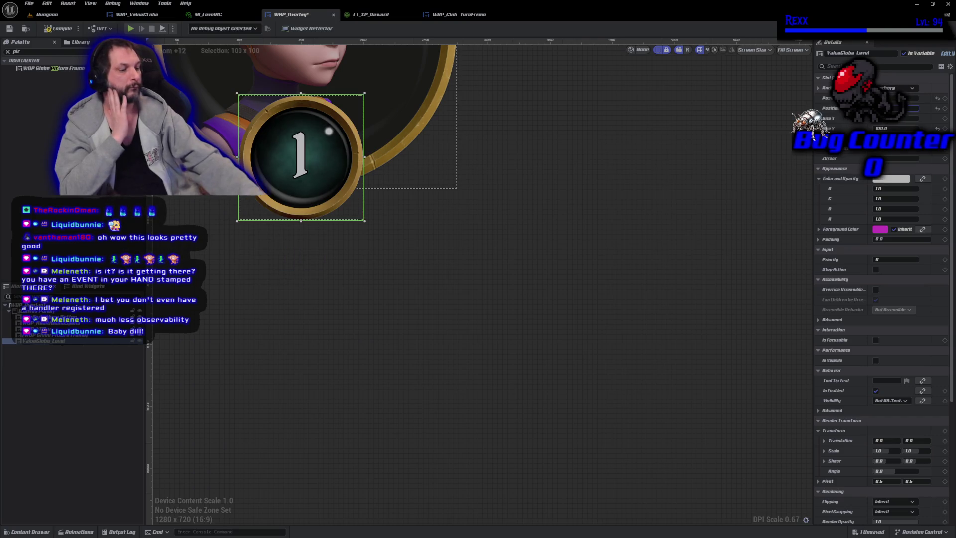
key("ctrl+z")
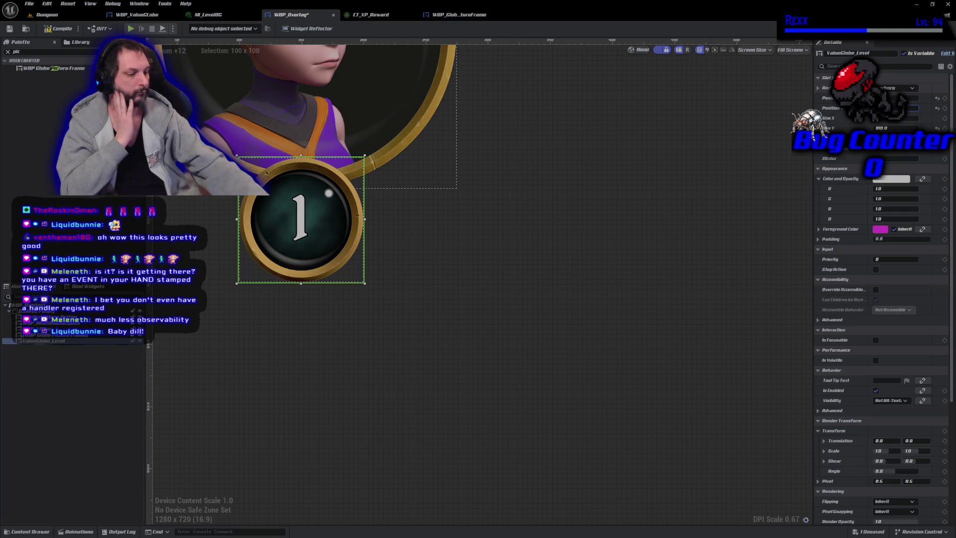
left_click_drag(301, 219, 301, 188)
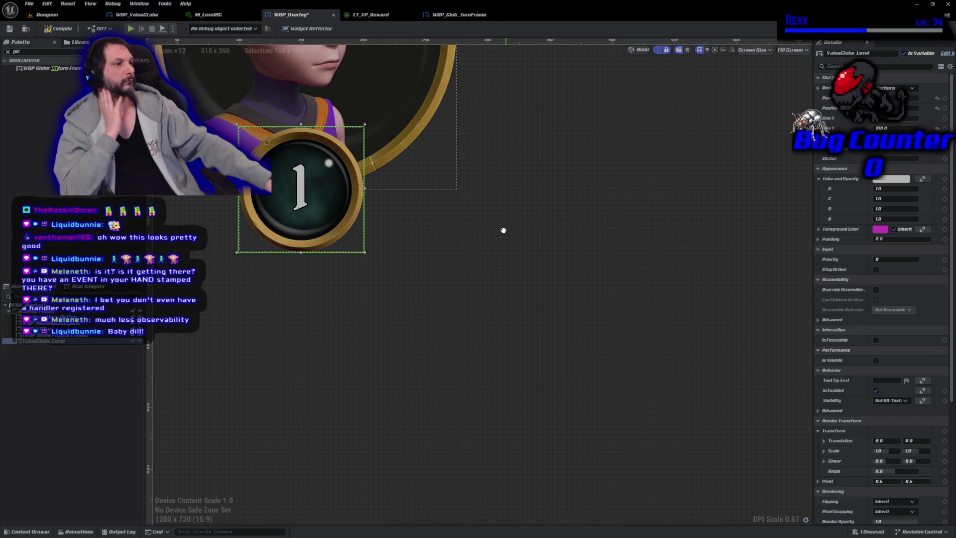
scroll(504, 222, "down", 2)
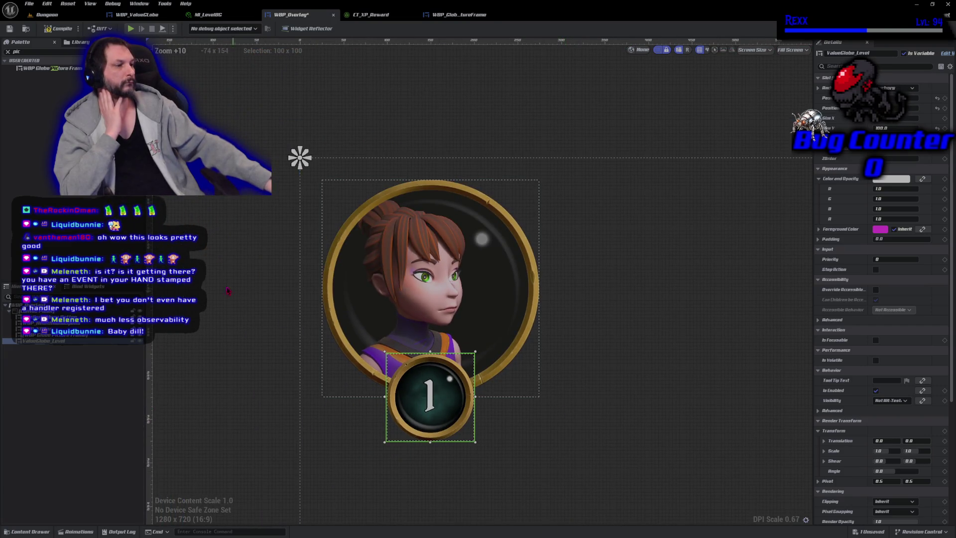
- Compile and save WBP_Overlay, then play-test the Dungeon level
left_click(230, 293)
left_click(58, 29)
left_click(29, 4)
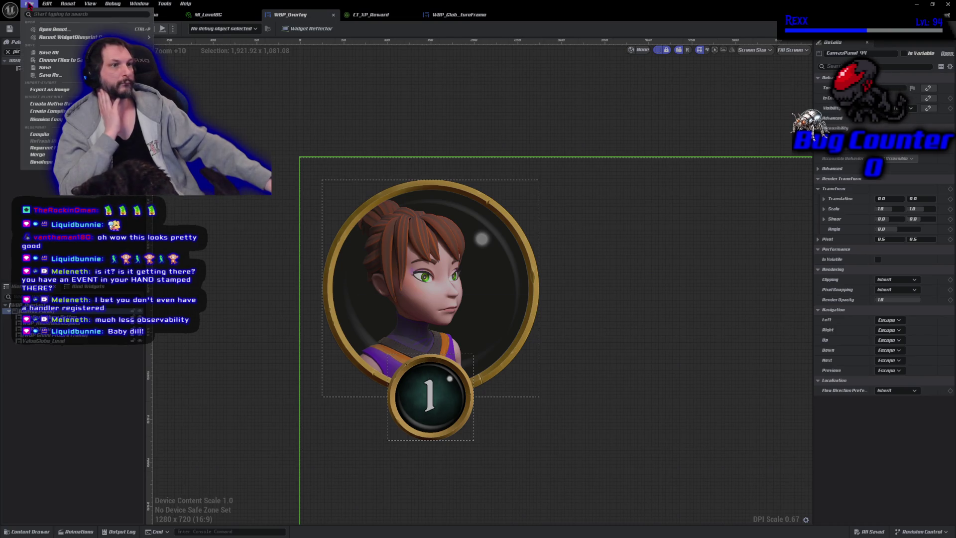
left_click(63, 51)
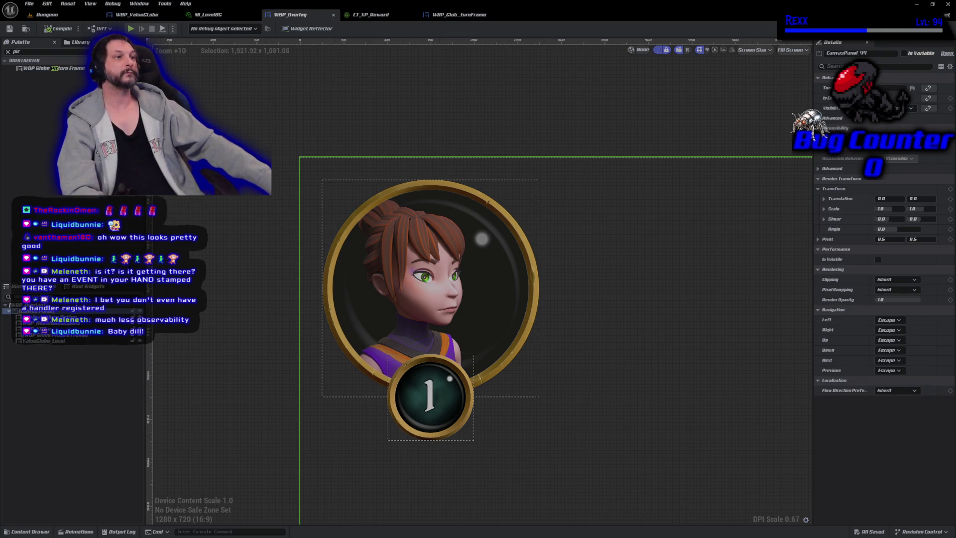
left_click(53, 16)
key("alt+p")
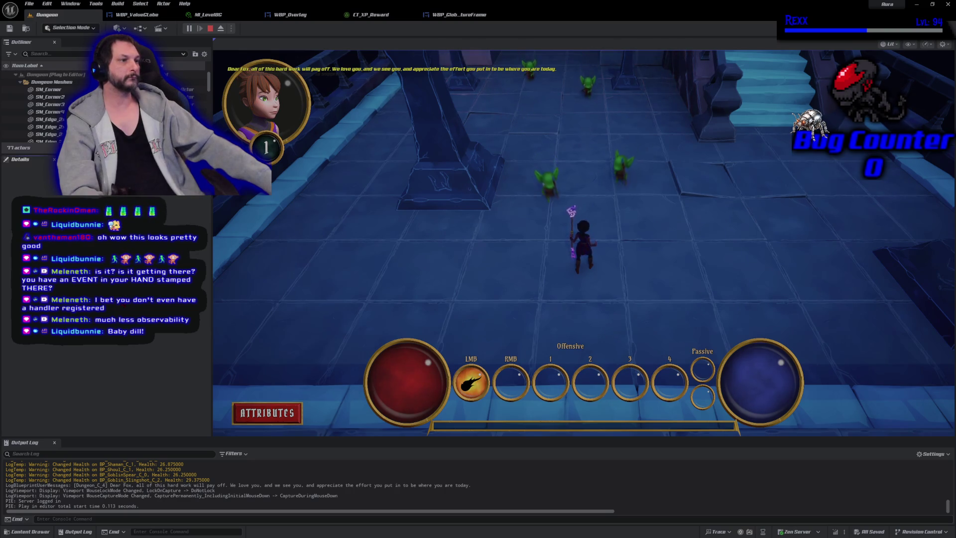
- Stop the Play-in-Editor session and return to the Dungeon level
left_click(210, 28)
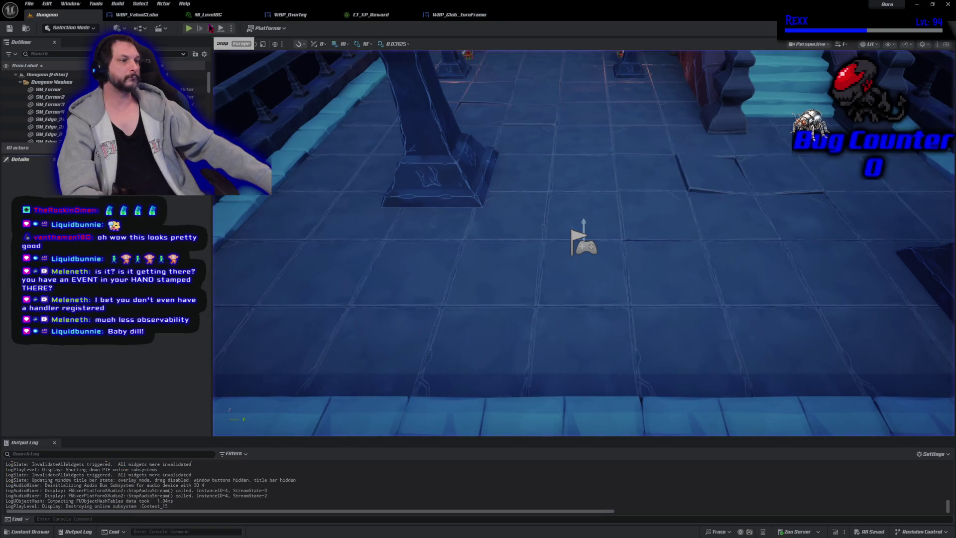
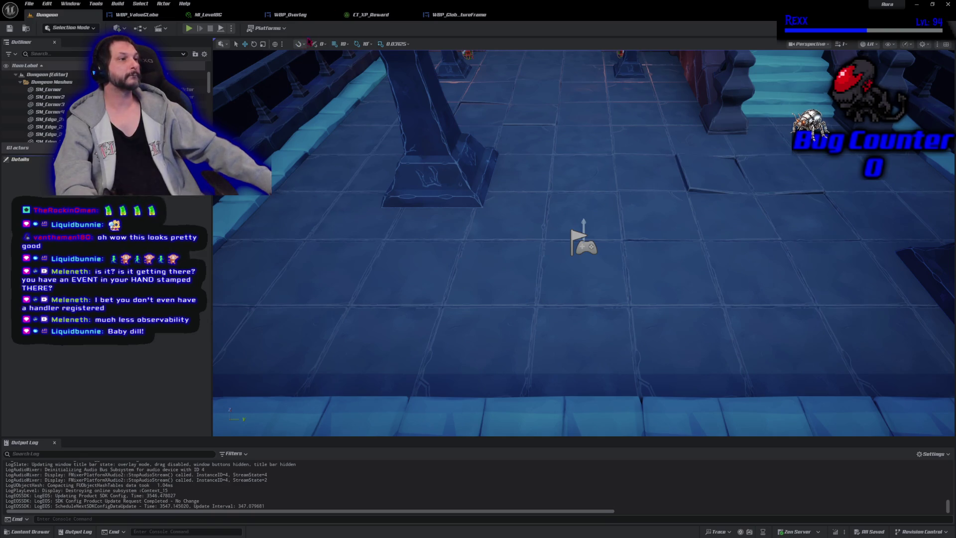
- Close the CT_XP_Reward and MI_LevelBG tabs and select Text_Value in WBP_ValueGlobe's Designer
middle_click(370, 14)
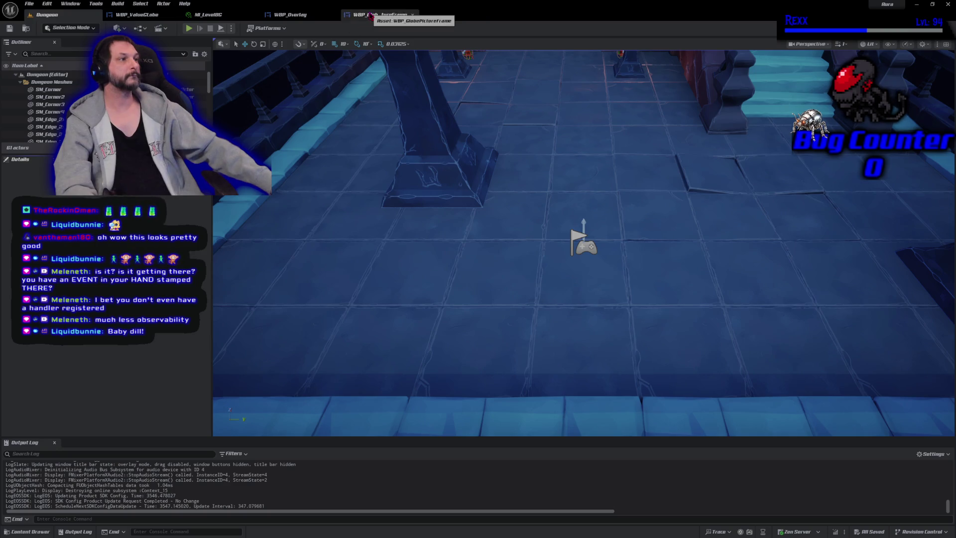
left_click(370, 14)
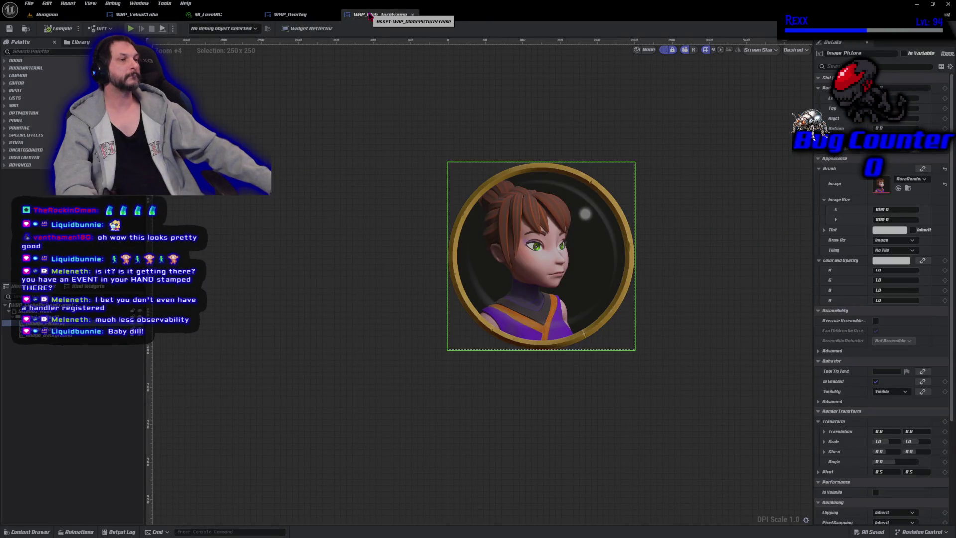
left_click(213, 15)
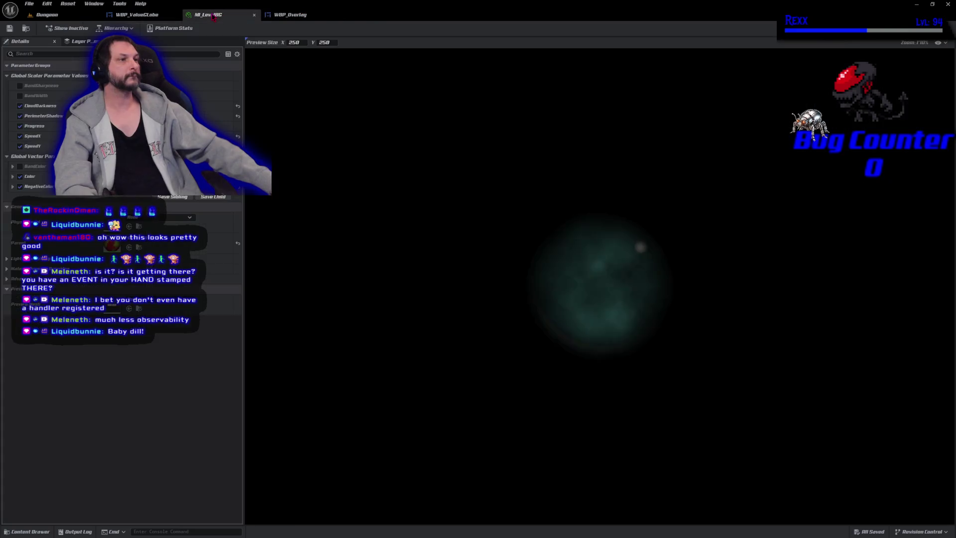
middle_click(213, 15)
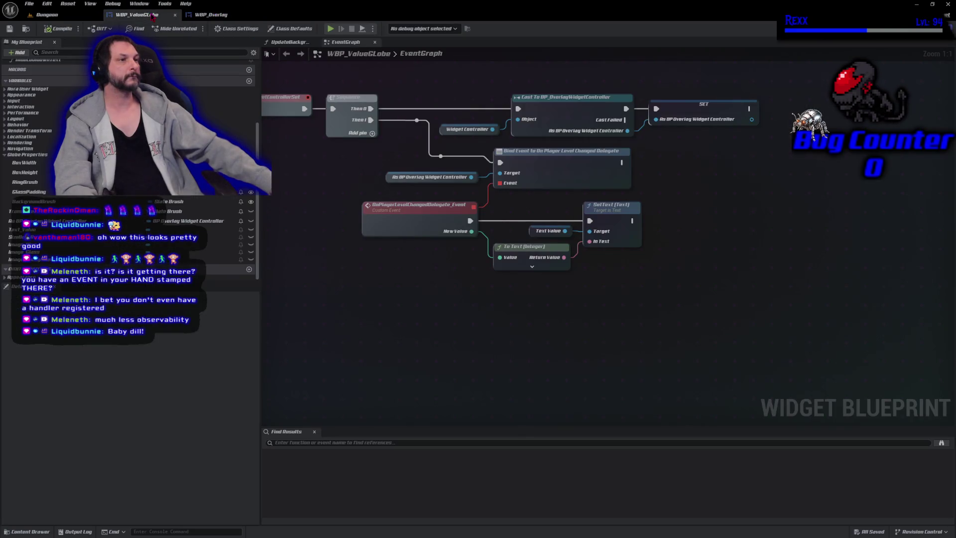
left_click(911, 29)
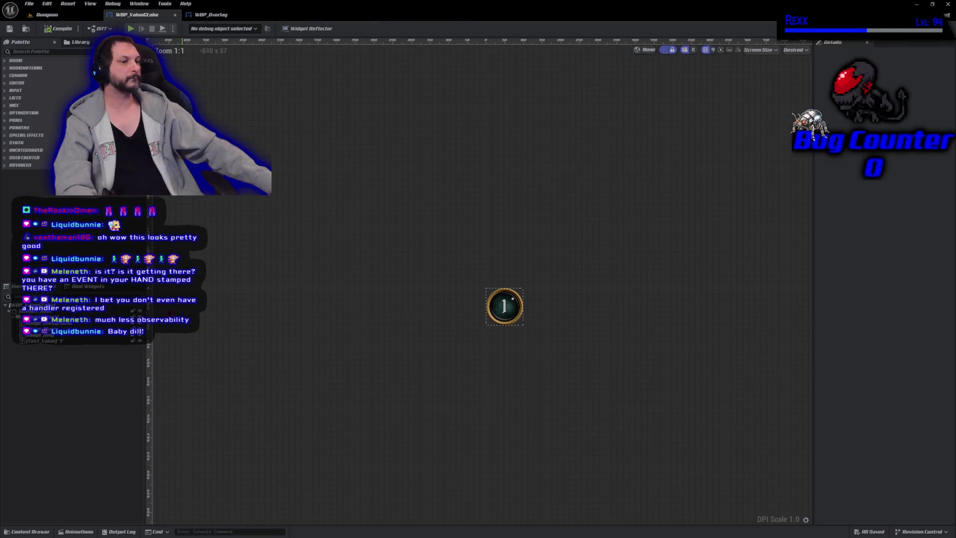
left_click(44, 342)
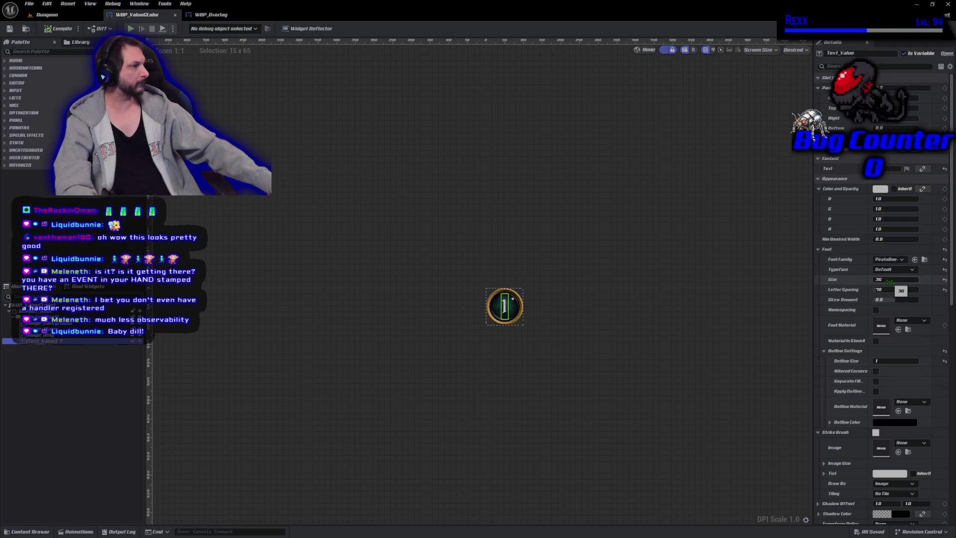
- Enlarge the level number's font size, tint it orange-gold, and compile the widget
left_click_drag(889, 282, 870, 208)
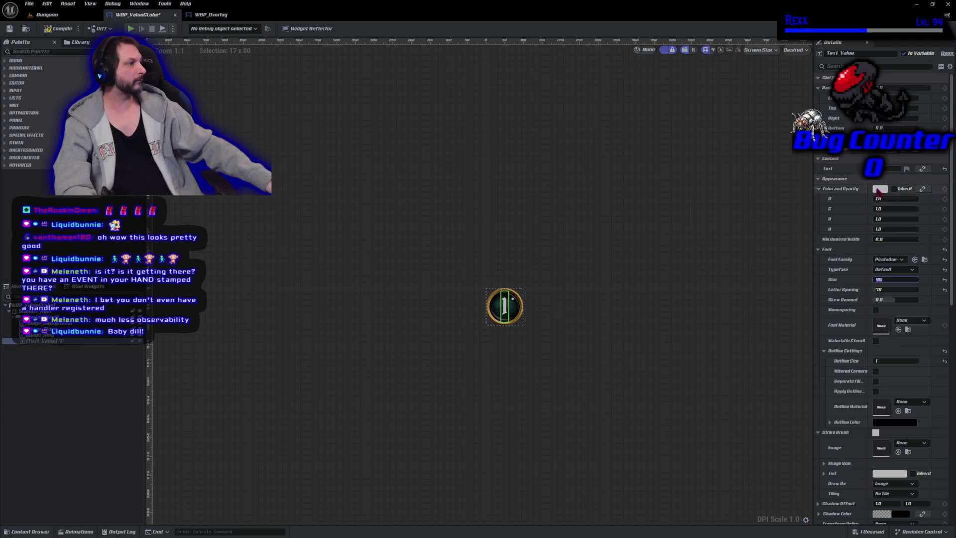
left_click(879, 190)
left_click(766, 272)
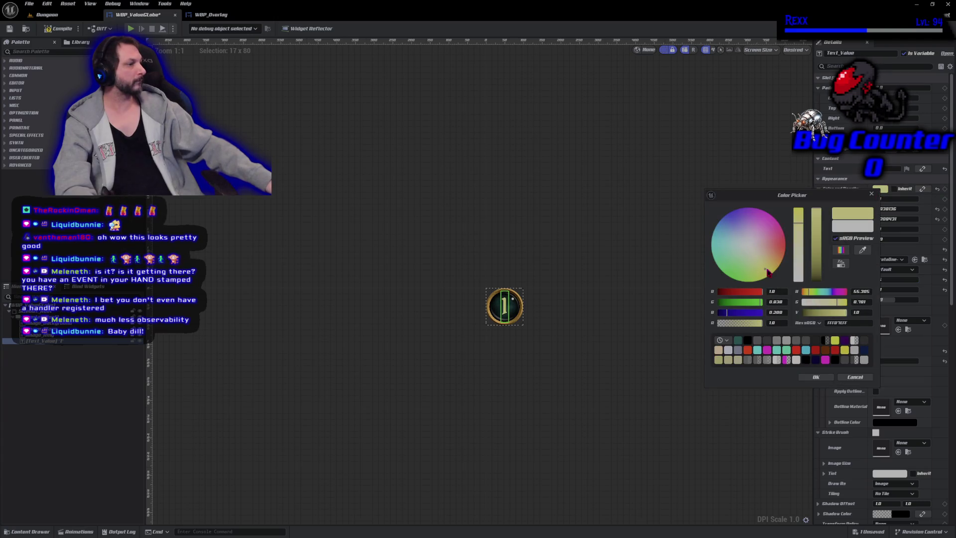
left_click_drag(772, 271, 780, 264)
left_click(815, 377)
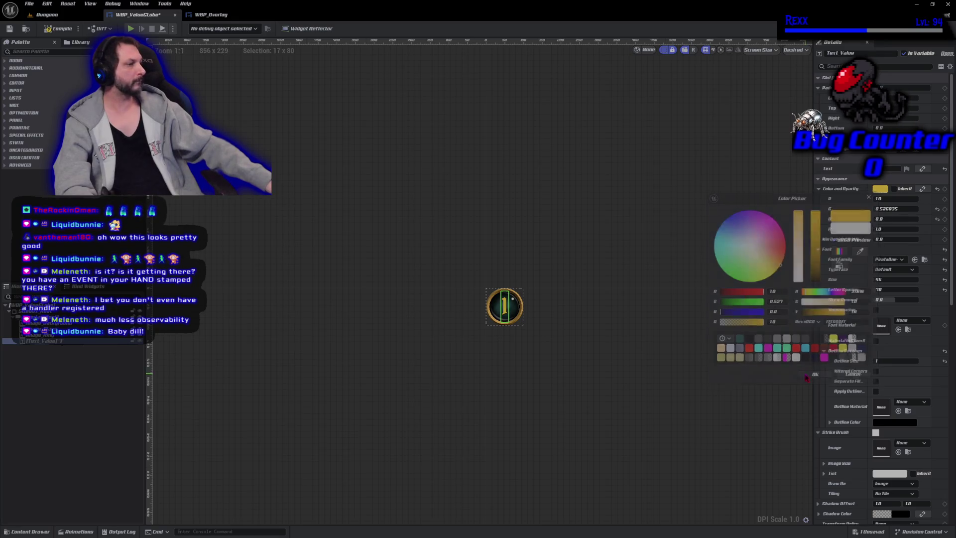
left_click(40, 32)
- Recentre the globe, change the number's colour to pale beige, save, and return to Dungeon
scroll(491, 324, "up", 12)
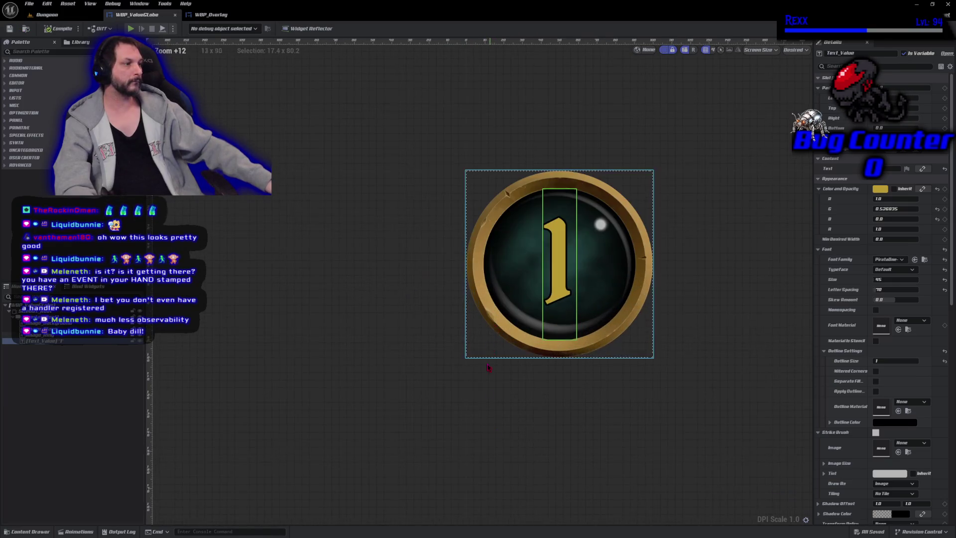
scroll(418, 470, "down", 2)
scroll(342, 411, "up", 6)
left_click_drag(343, 411, 363, 485)
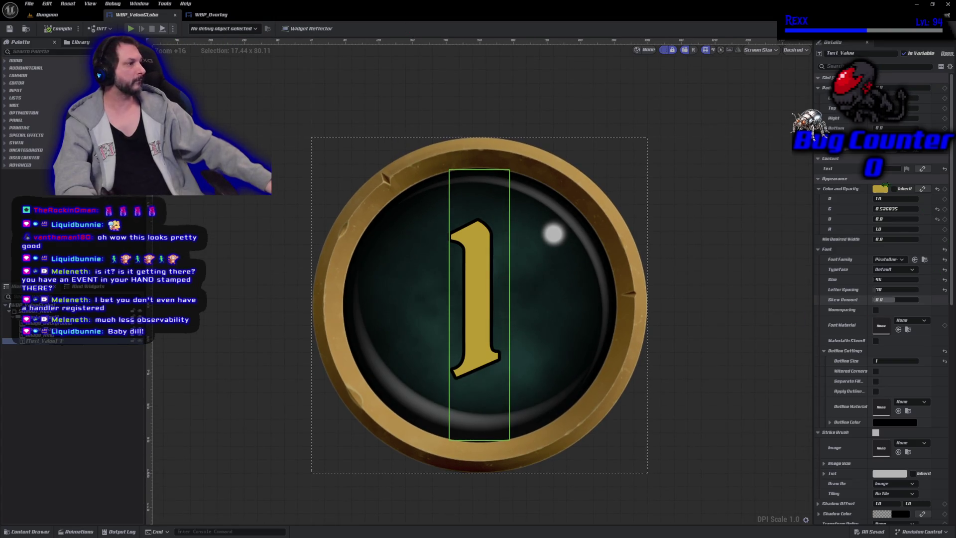
left_click(879, 189)
left_click_drag(806, 274, 806, 255)
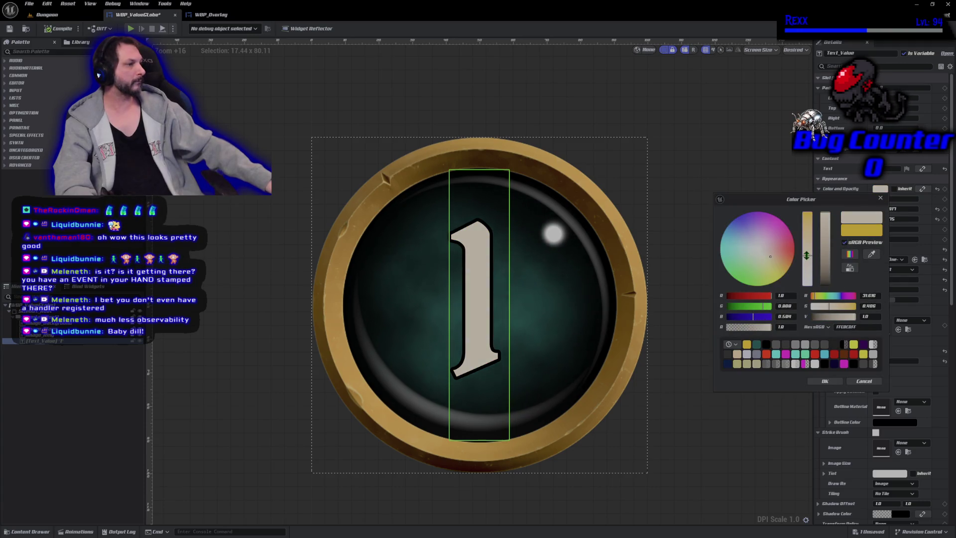
left_click(825, 381)
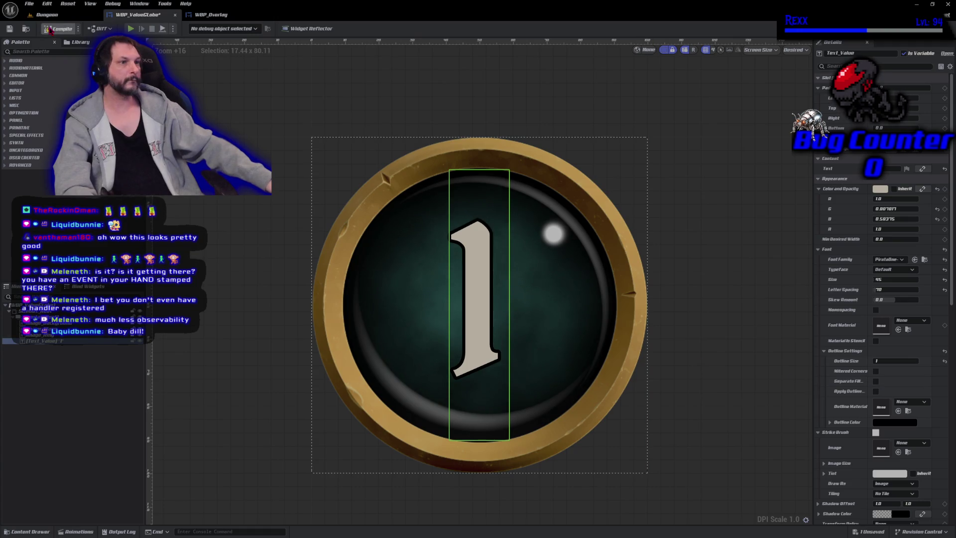
left_click(11, 30)
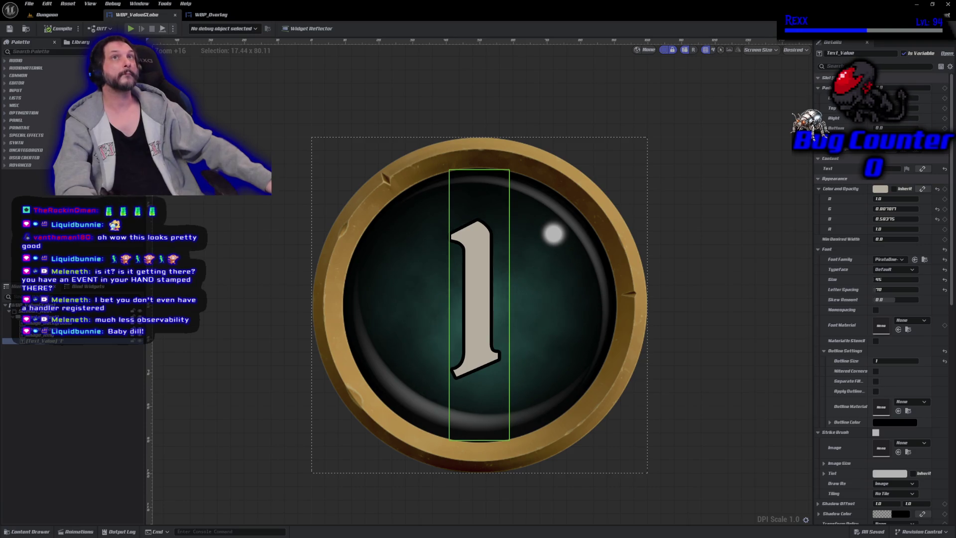
left_click(59, 15)
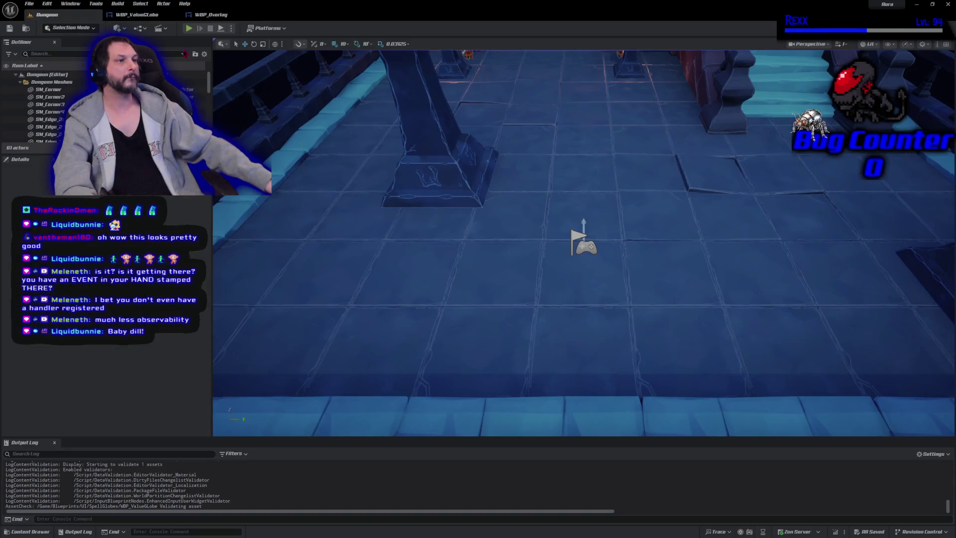
- Run a quick Play In Editor test, stop it, and go back to WBP_ValueGlobe
left_click(189, 28)
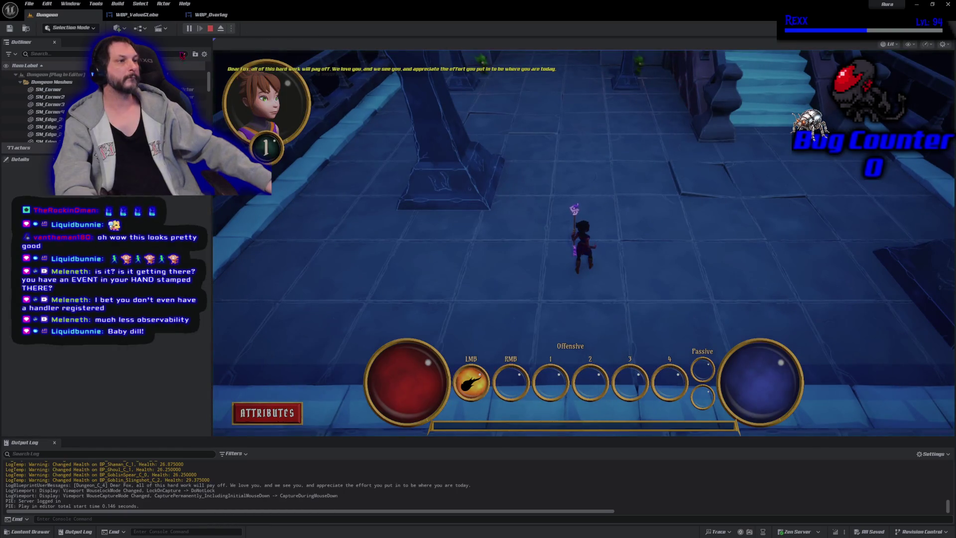
key("Escape")
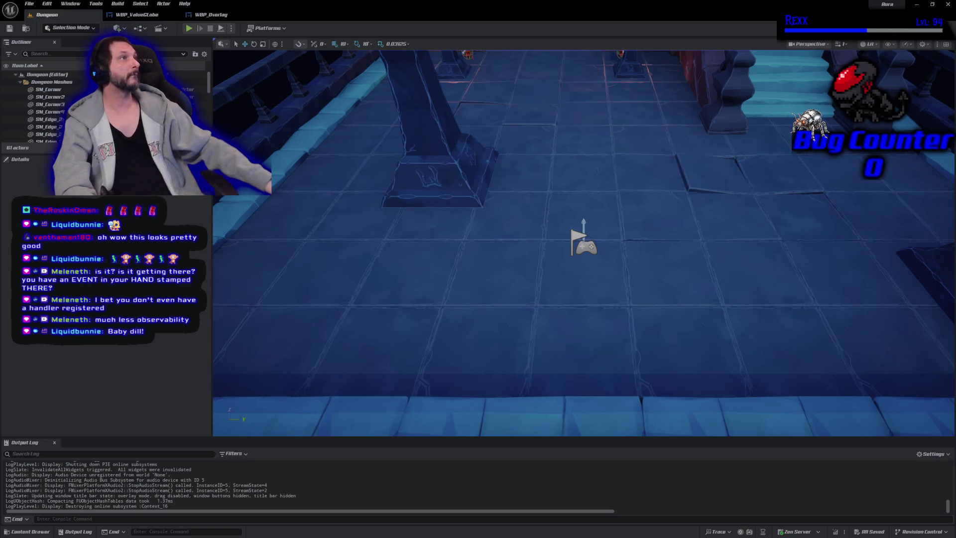
left_click(137, 15)
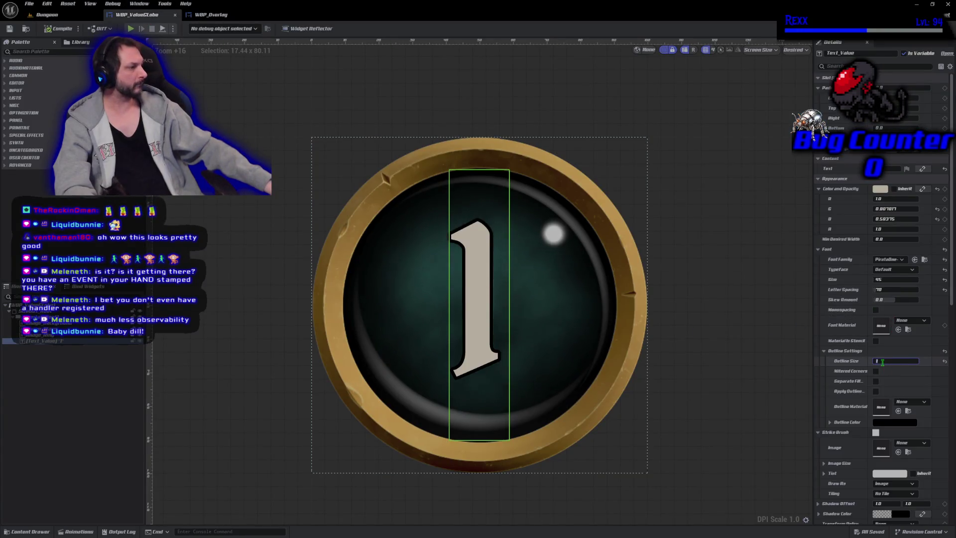
- Set the number's outline size to 2 and its colour to light cyan, then compile and save
type("2")
key("Return")
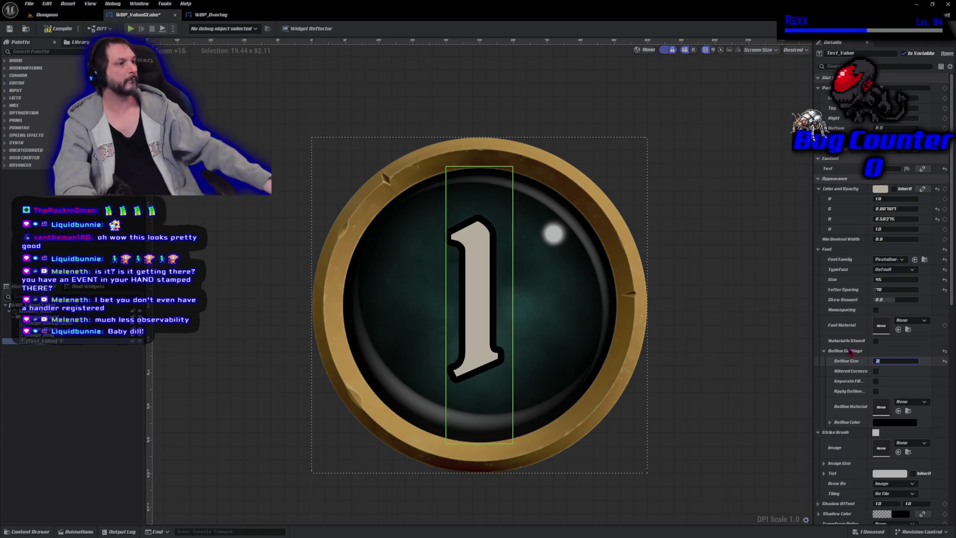
left_click(9, 29)
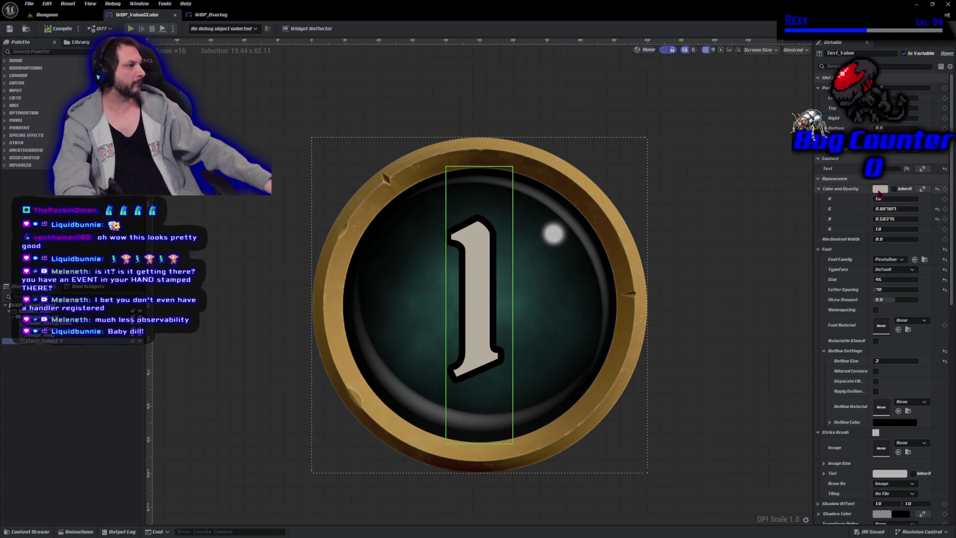
left_click(880, 190)
left_click(725, 246)
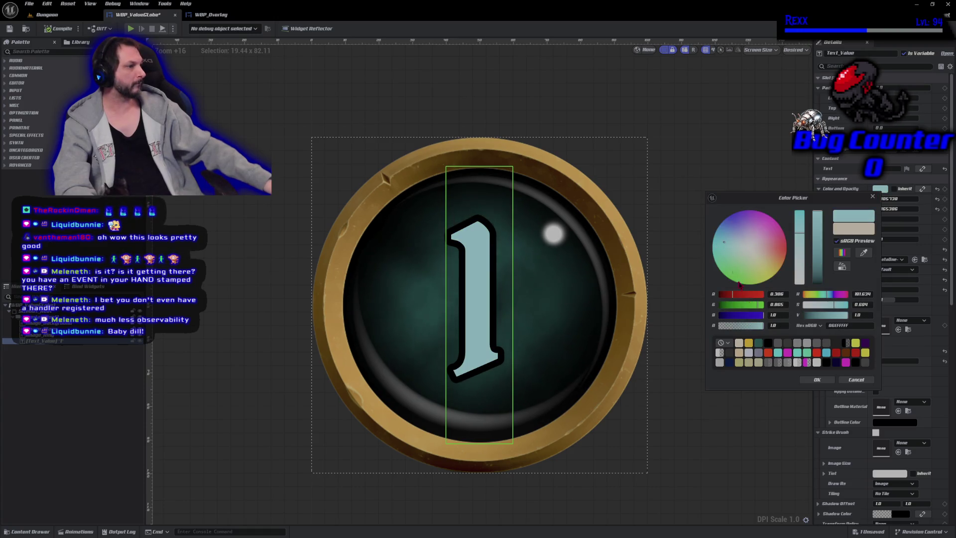
left_click(814, 380)
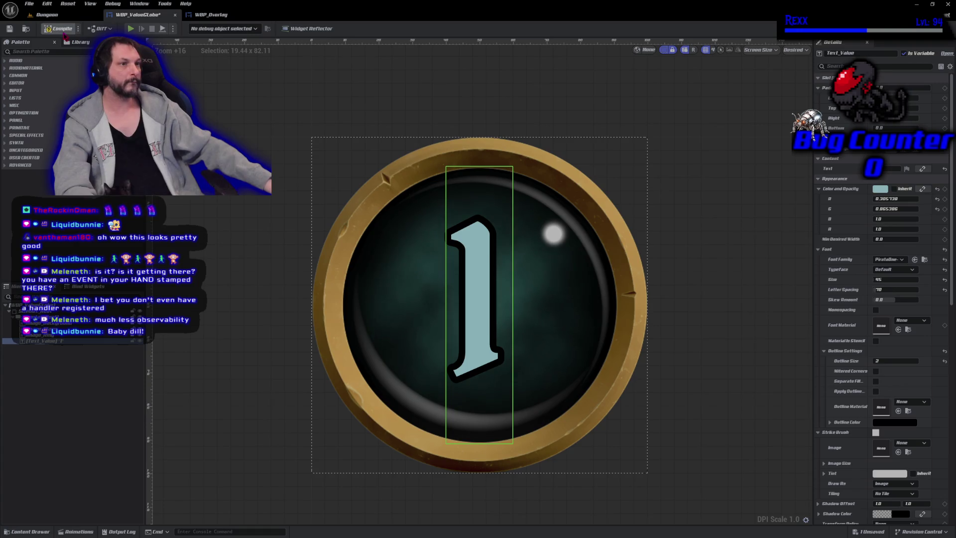
left_click(55, 29)
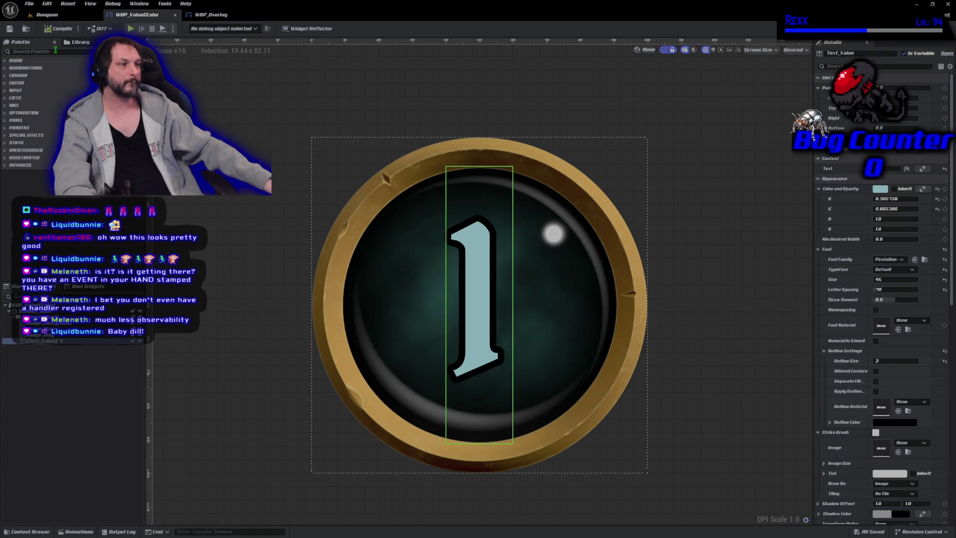
- Play-test the Dungeon level with the cyan number, then return to WBP_ValueGlobe
left_click(47, 14)
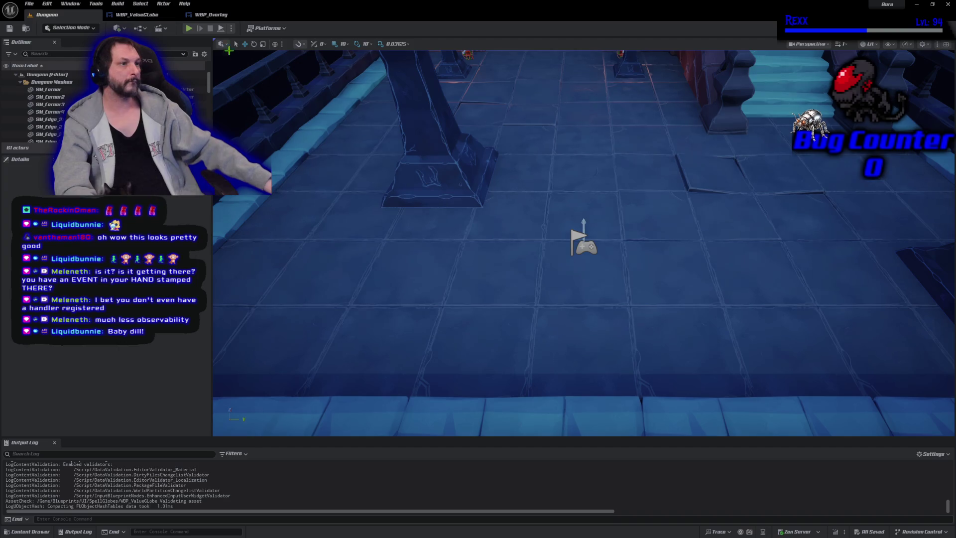
left_click(189, 29)
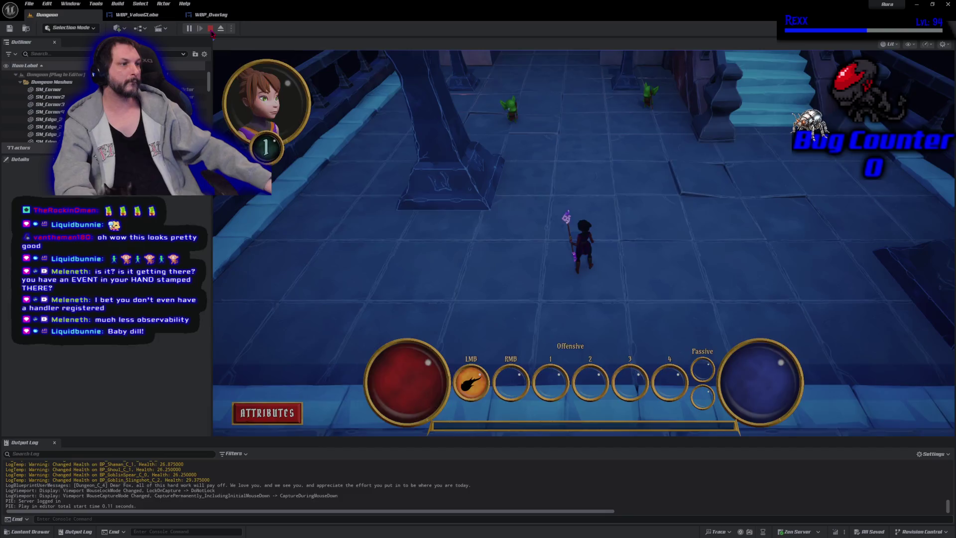
key("Escape")
left_click(137, 15)
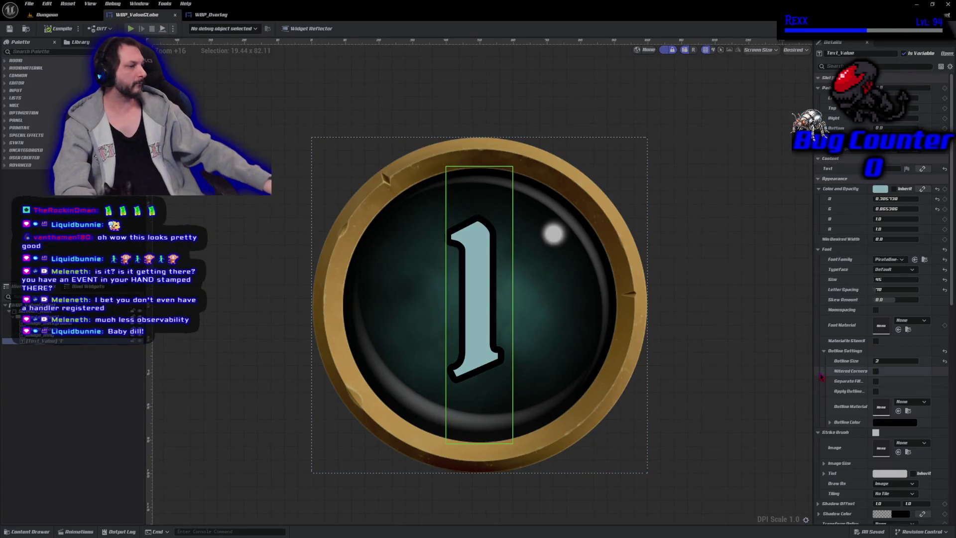
- Undo the cyan colour, set the level number back to a warm beige, and save
key("ctrl+z")
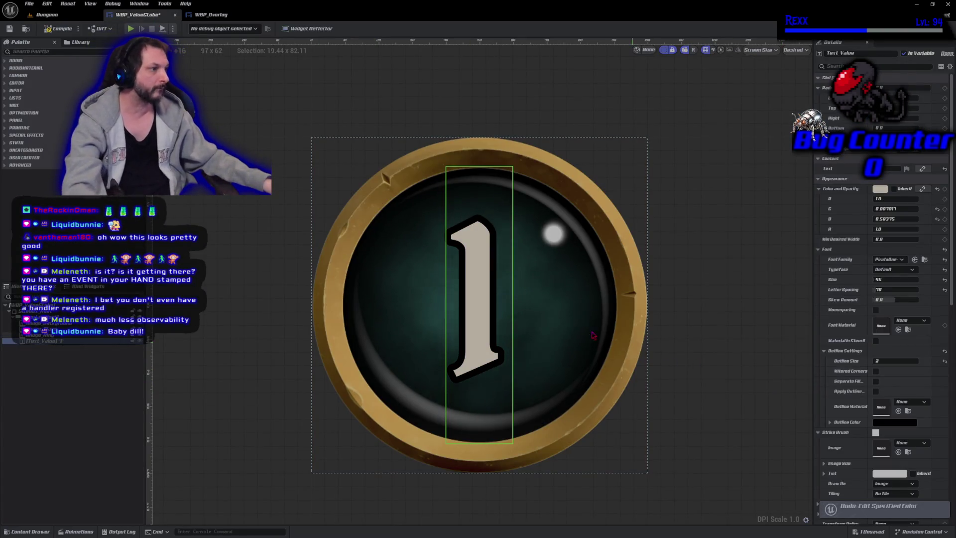
left_click(880, 188)
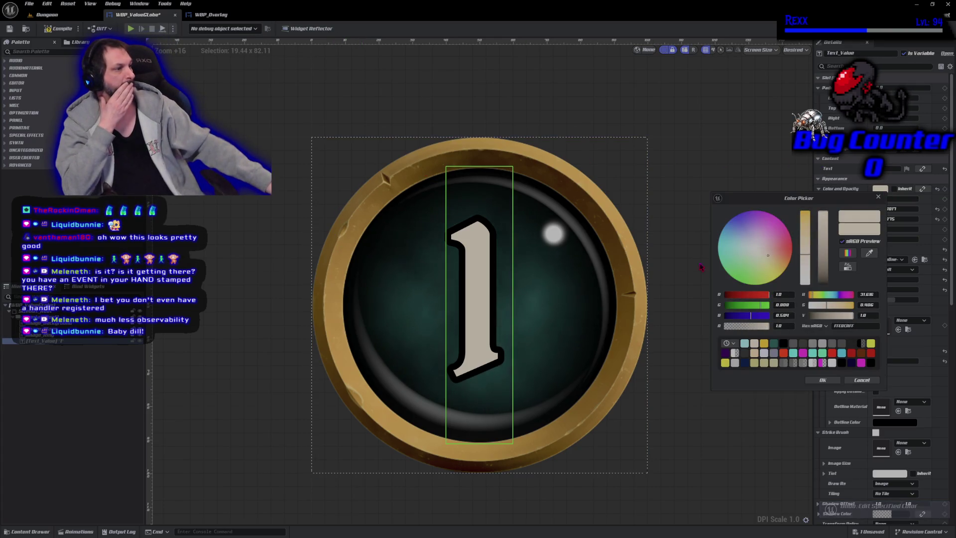
left_click(782, 266)
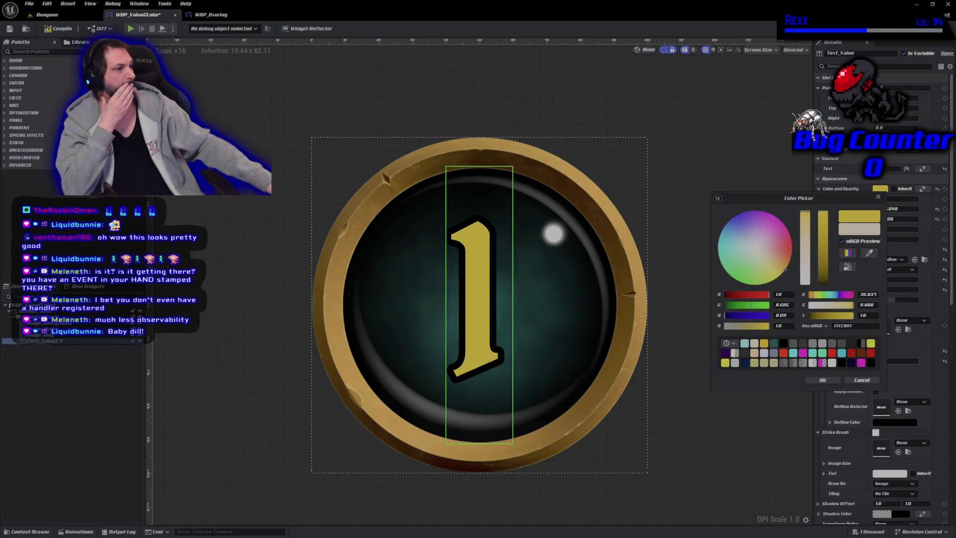
left_click_drag(804, 269, 810, 230)
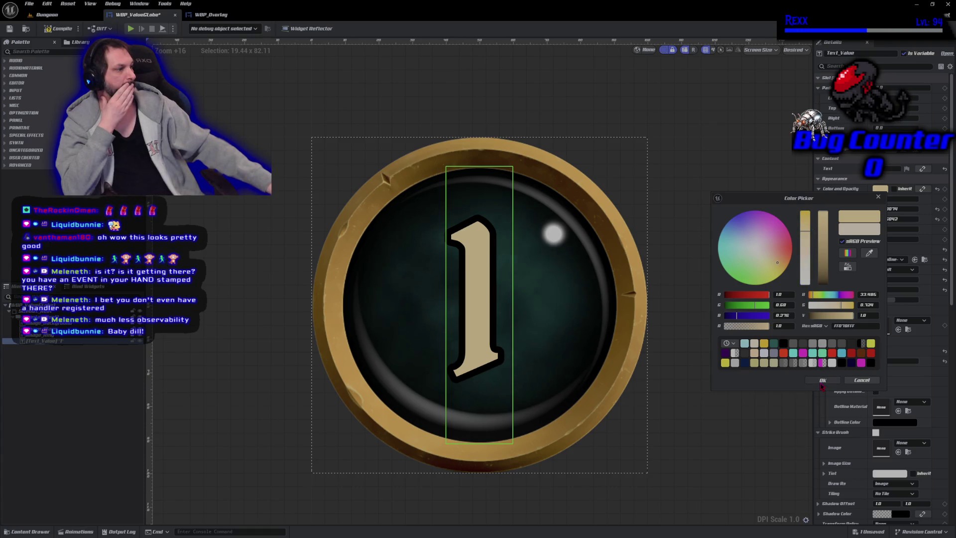
left_click(822, 380)
left_click(59, 29)
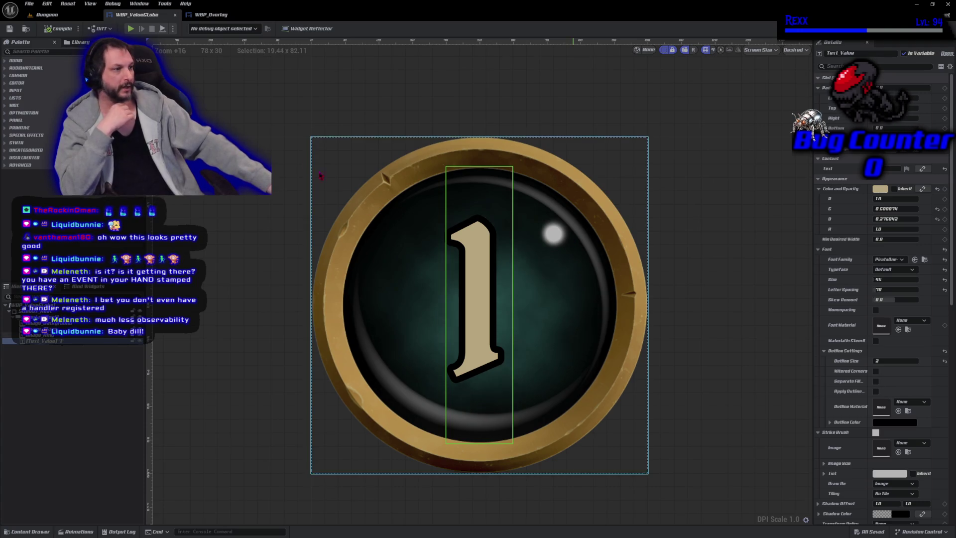
- Close the WBP_ValueGlobe and WBP_Overlay editor tabs
scroll(256, 236, "down", 4)
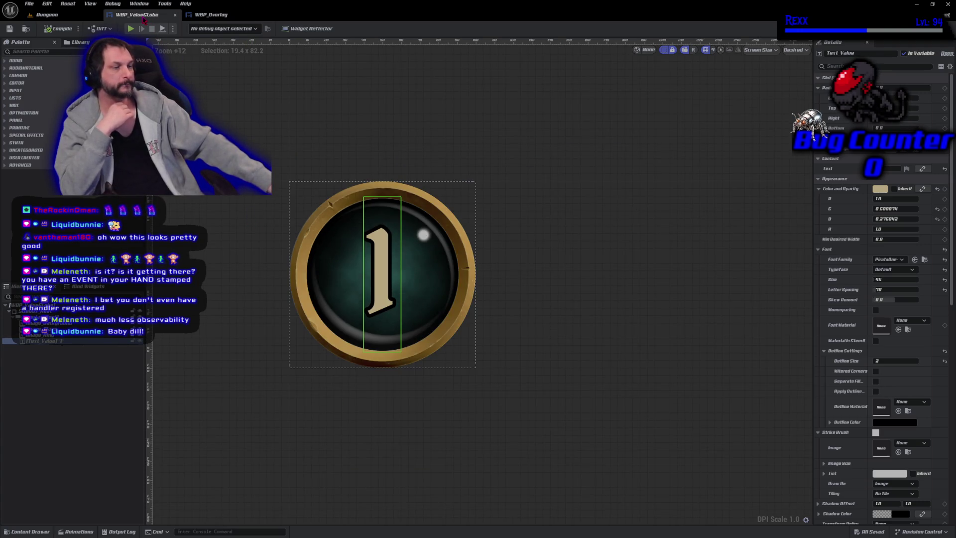
middle_click(144, 19)
middle_click(143, 20)
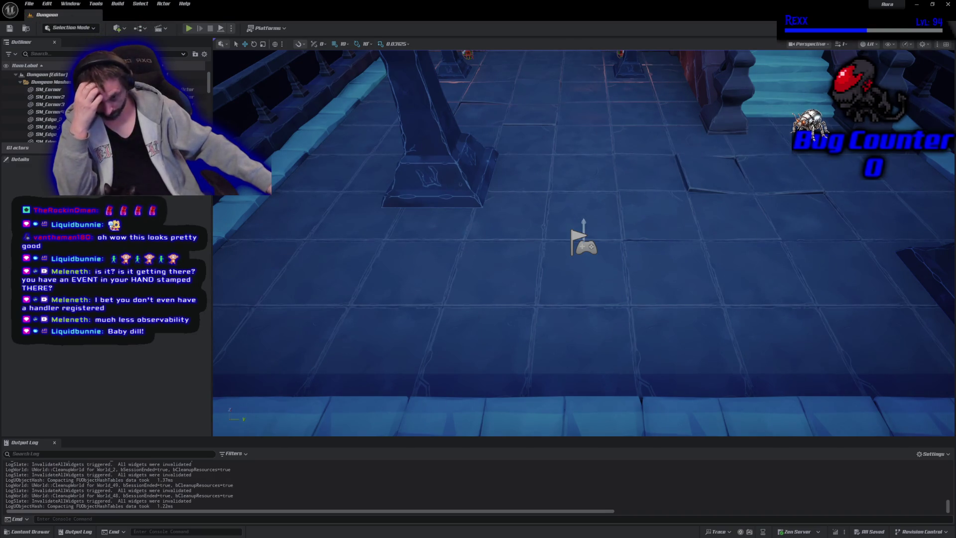
- In GitHub Desktop, commit the 9 files as 'Showing Level in the HUD' to Development and push origin
key("alt+Tab")
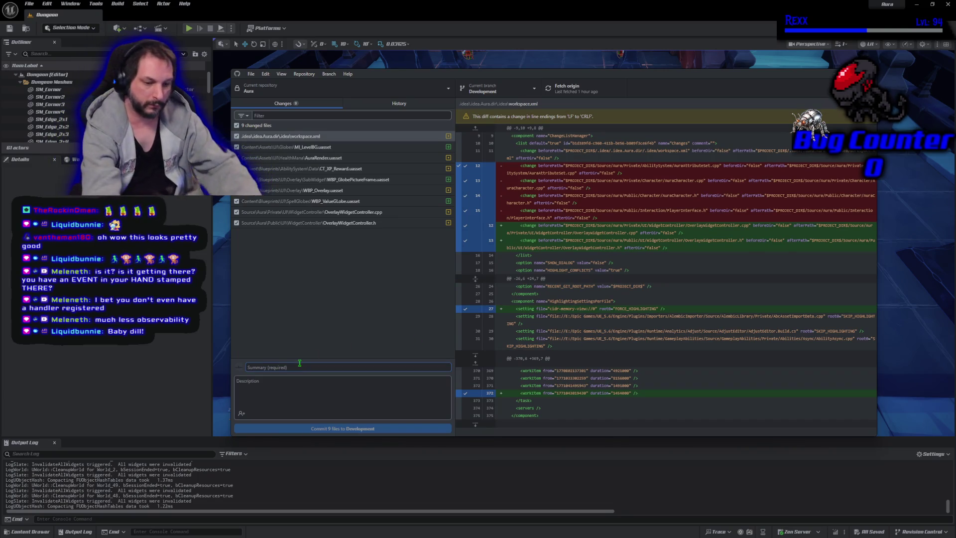
type("Showing Level in the HUD")
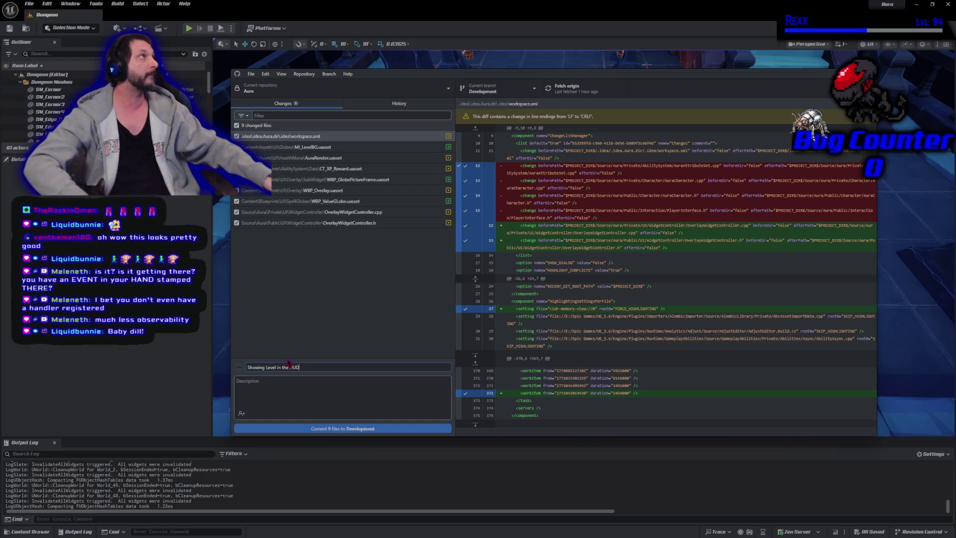
left_click(312, 431)
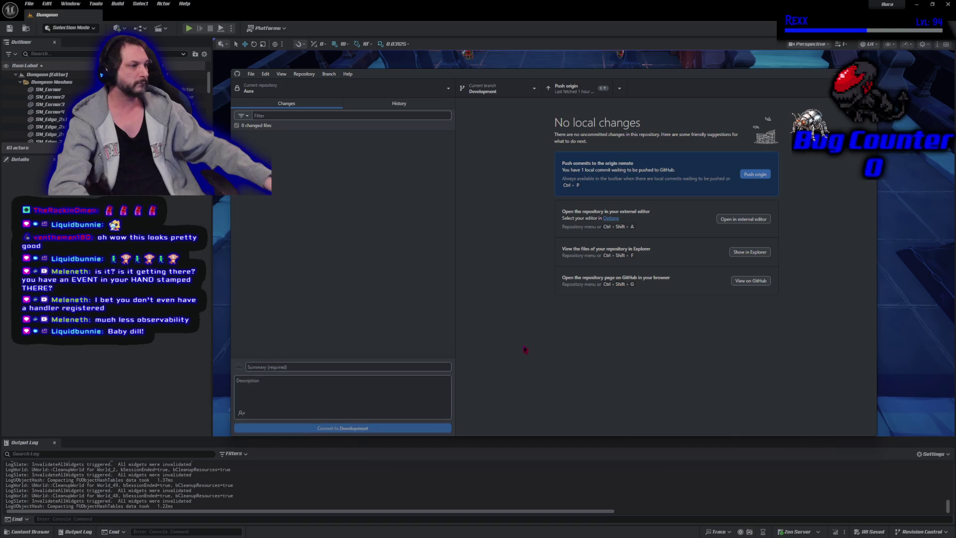
left_click(751, 175)
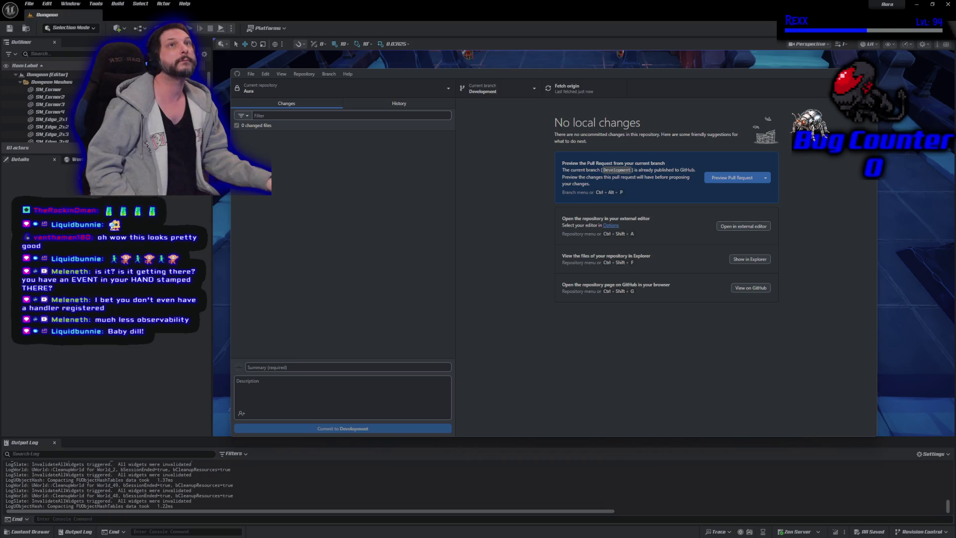
key("alt+Tab")
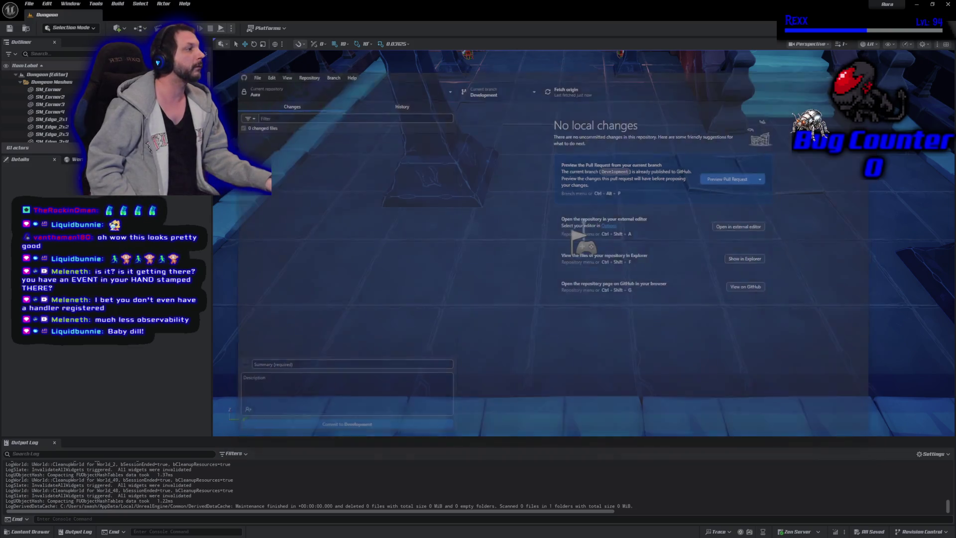
- Close the OverlayWidgetController files, open AuraCharacter.h and AuraCharacter.cpp, and add blank lines above UCLASS
key("alt+Tab")
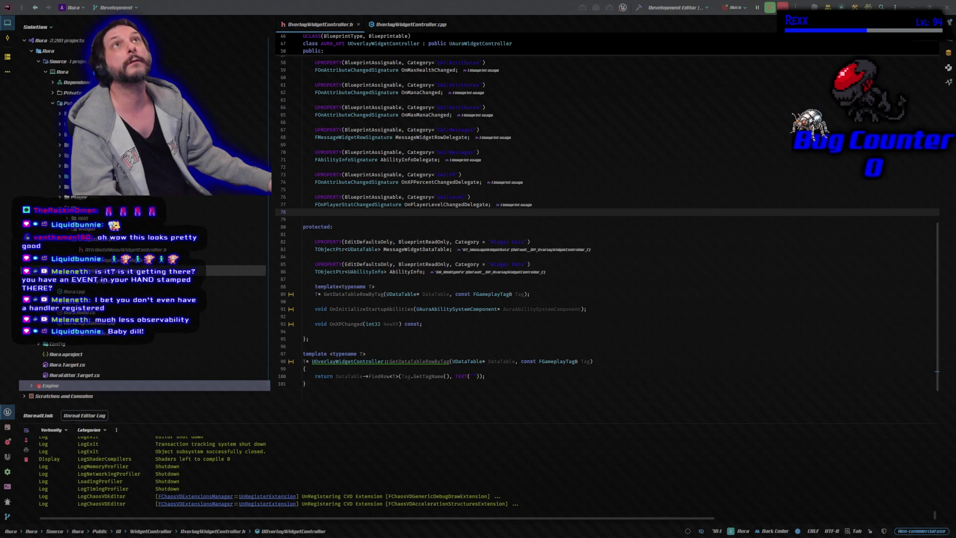
key("ctrl+F4")
key("ctrl+F4")
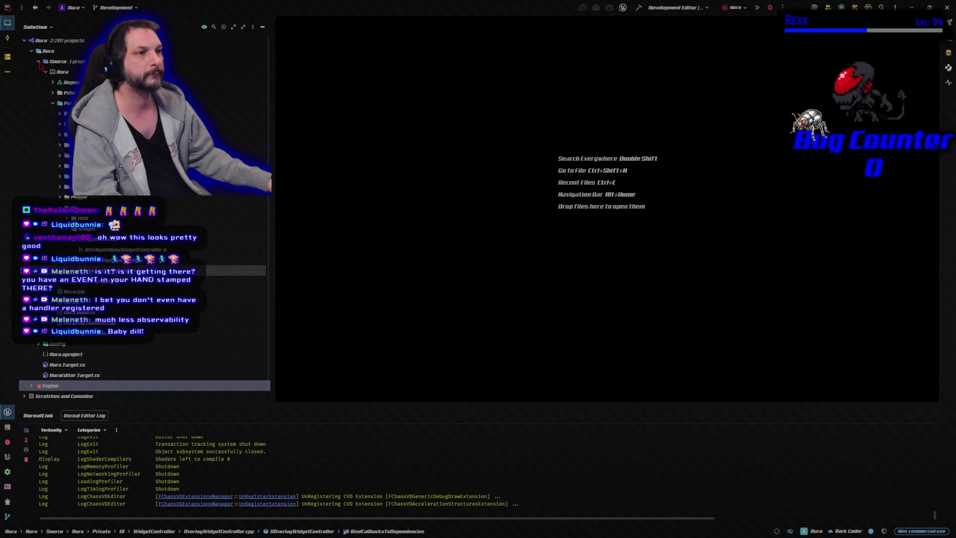
left_click(39, 62)
left_click(53, 104)
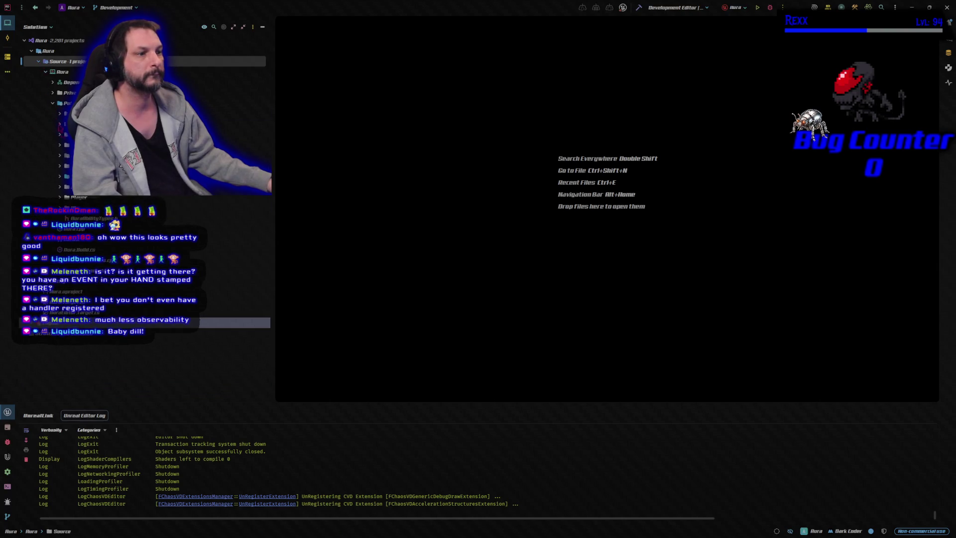
left_click(60, 147)
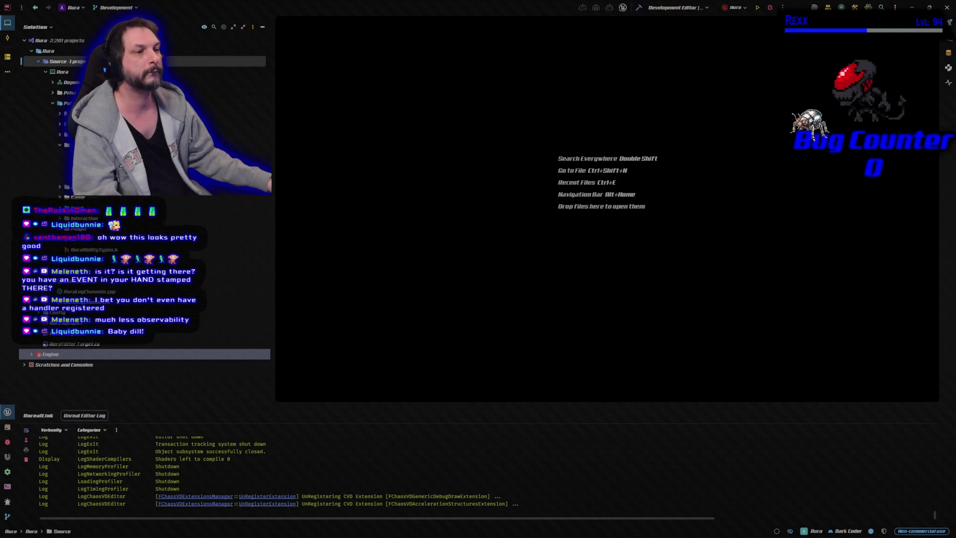
double_click(80, 155)
key("alt+o")
key("alt+o")
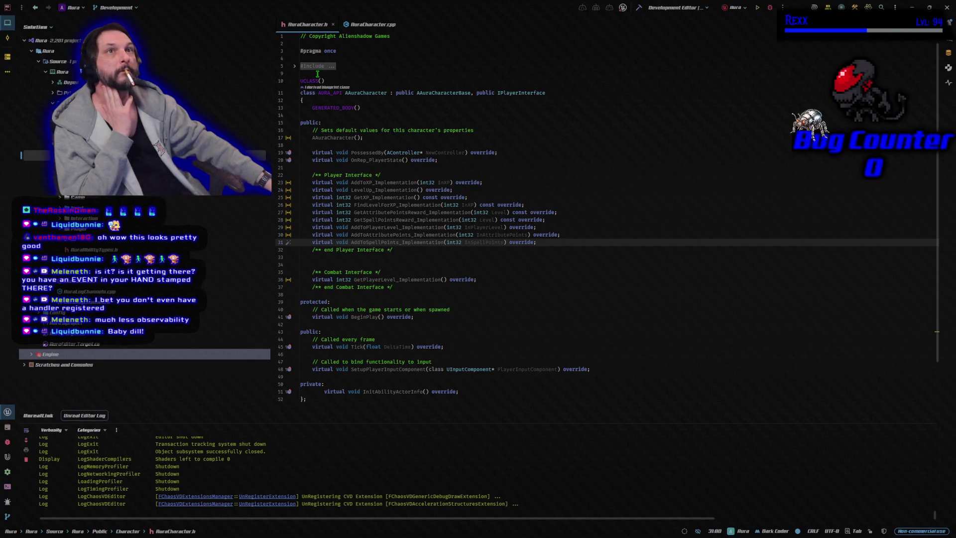
left_click(317, 74)
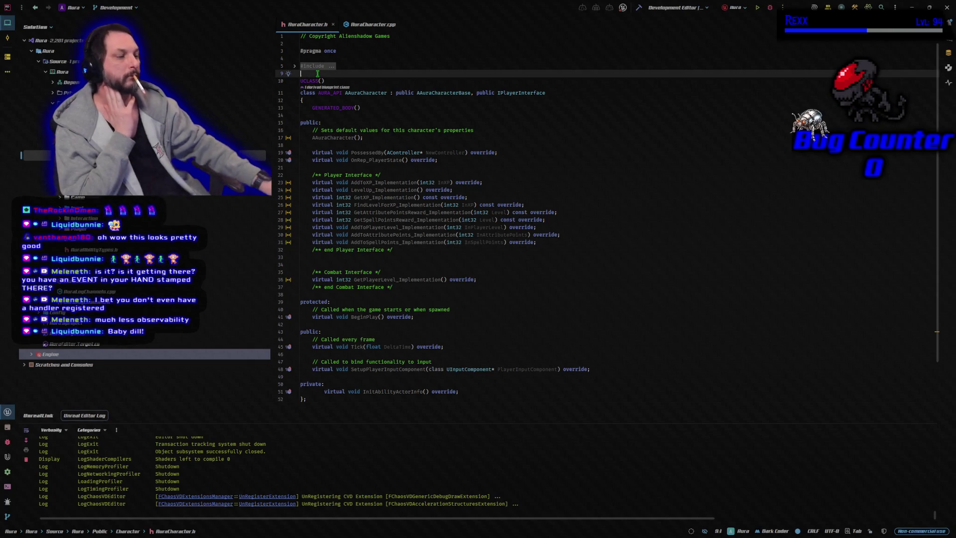
key("Return")
key("Return")
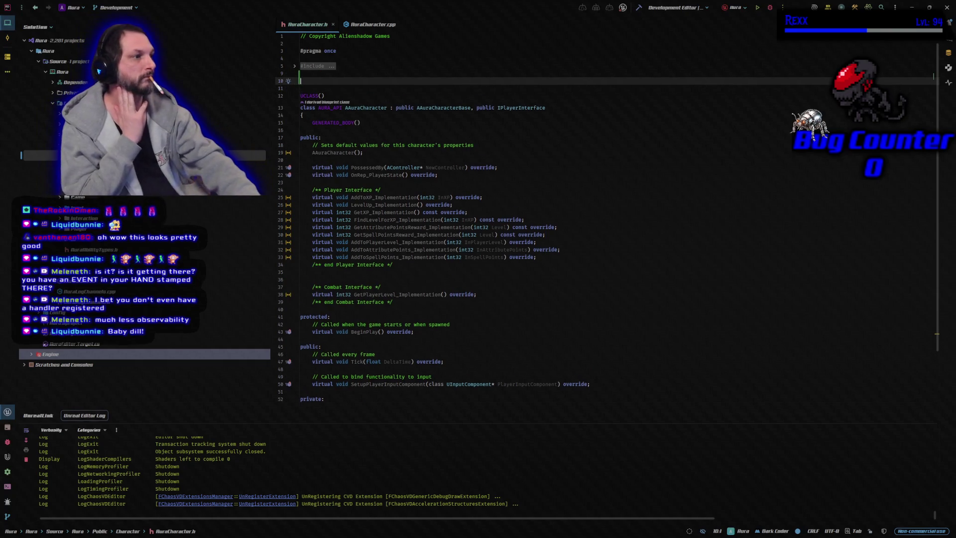
- Add forward declarations: class UNiagaraComponent;, class UCameraComponent; and class USpringArmComponent;
type("class ")
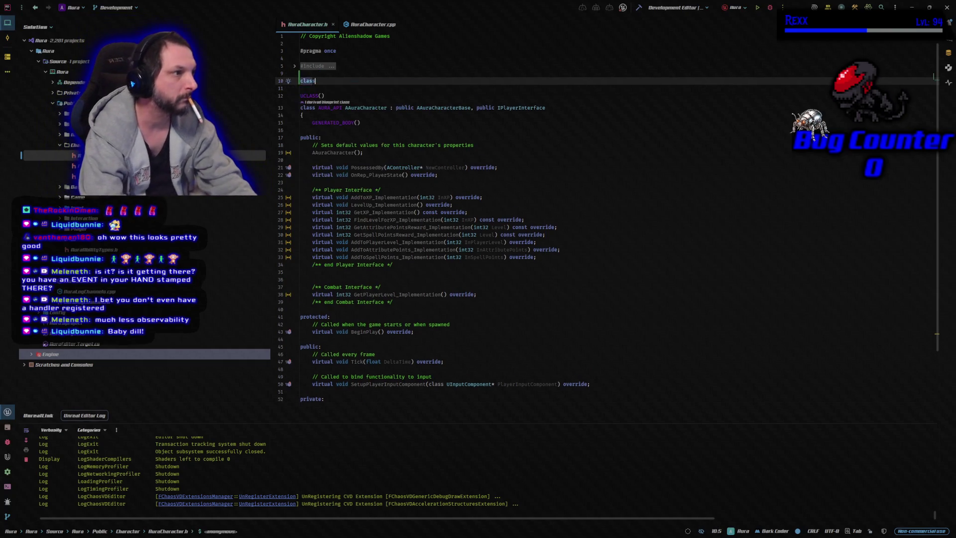
type("UN")
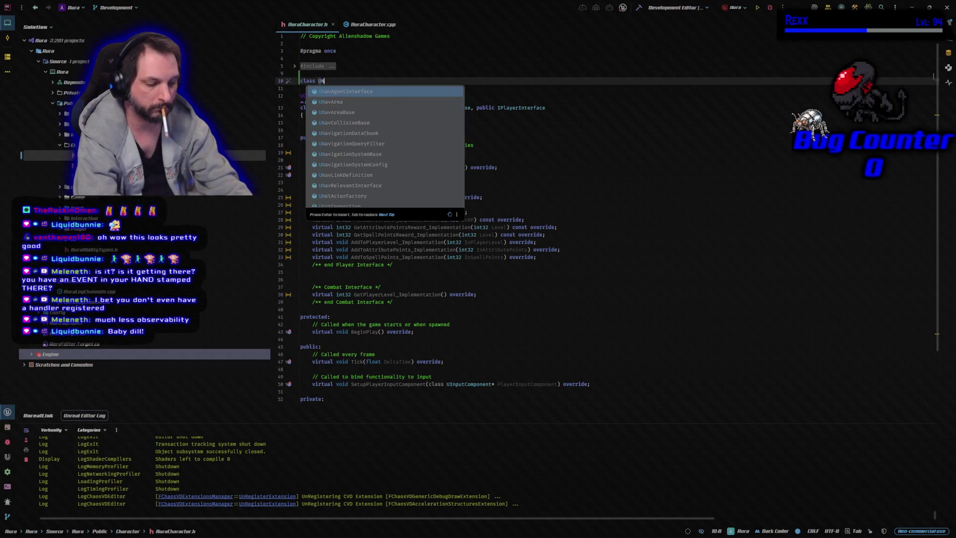
type("iagara")
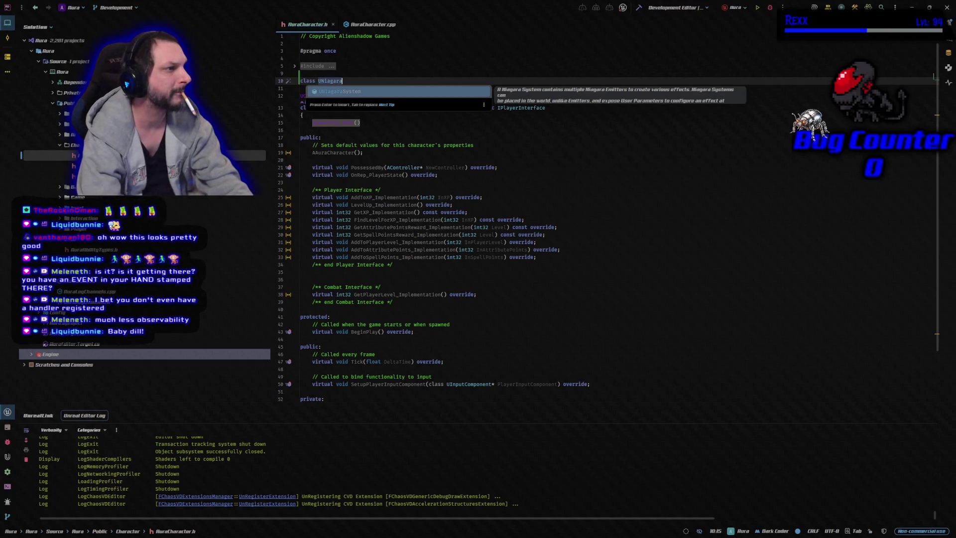
type("Component;")
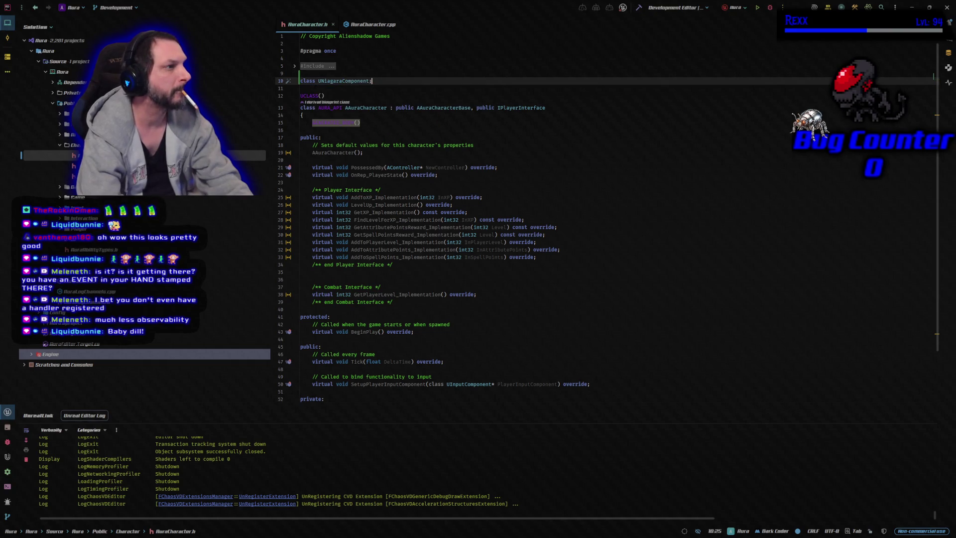
key("Return")
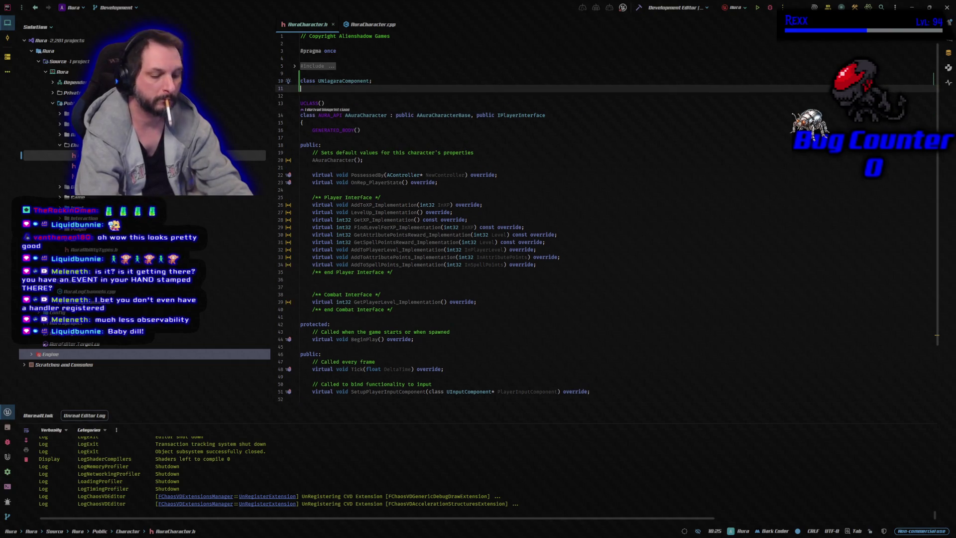
type("class")
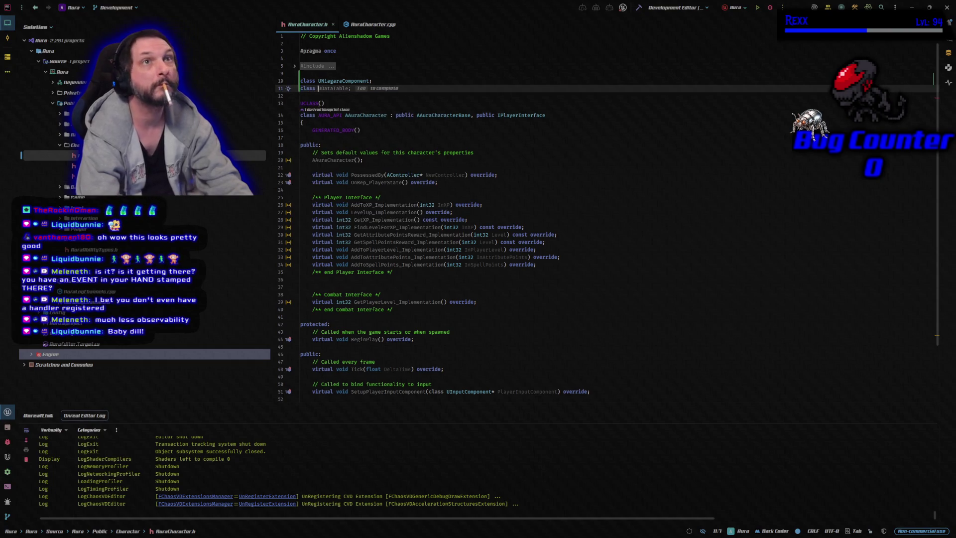
type(" UCamera")
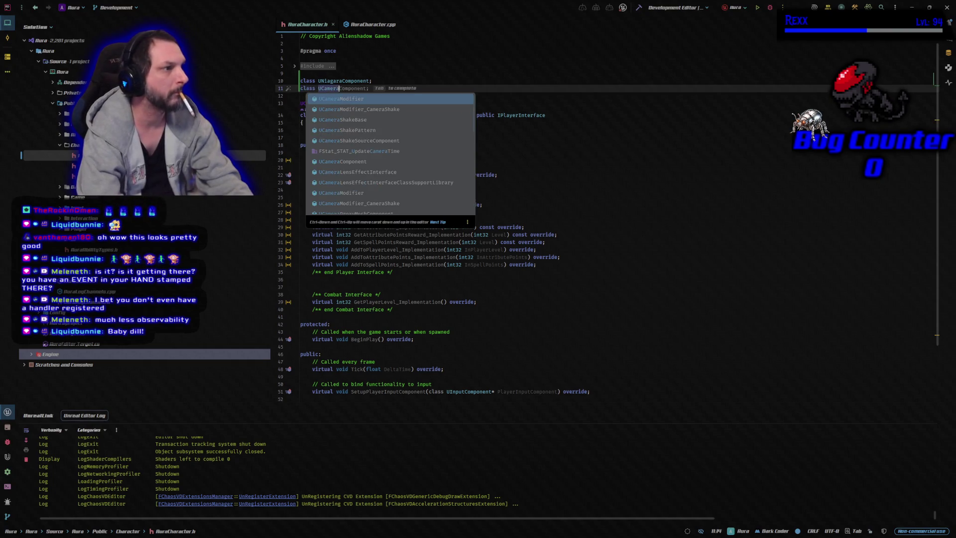
type("Co")
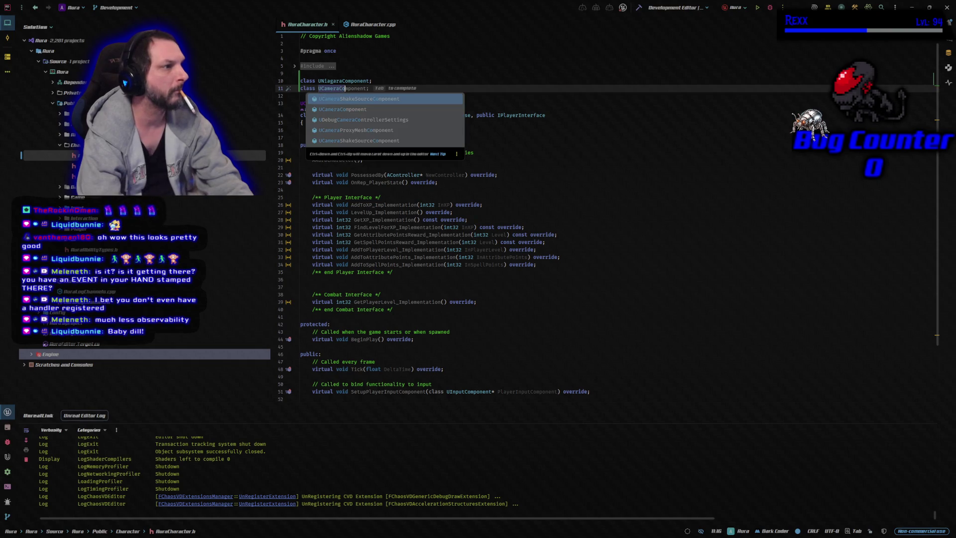
key("Tab")
key("Return")
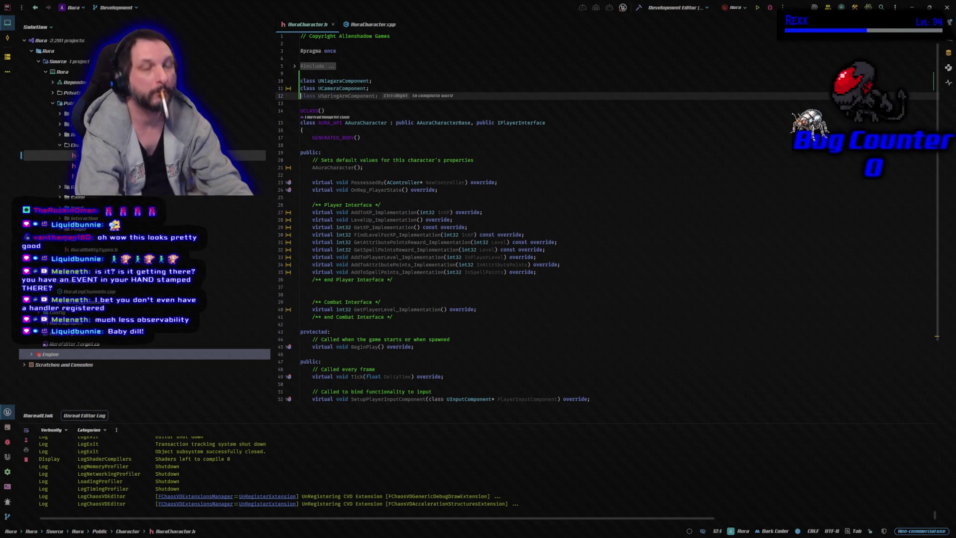
type("class")
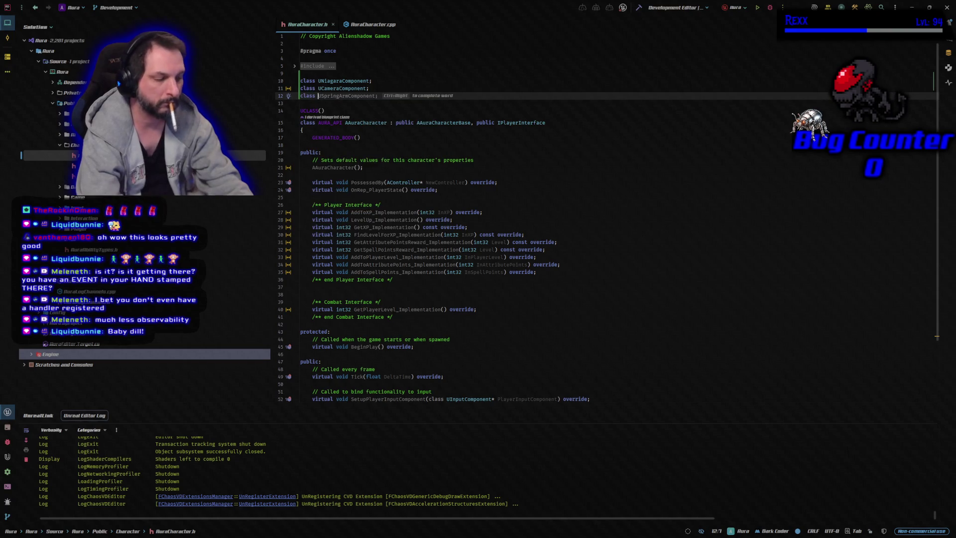
key("Tab")
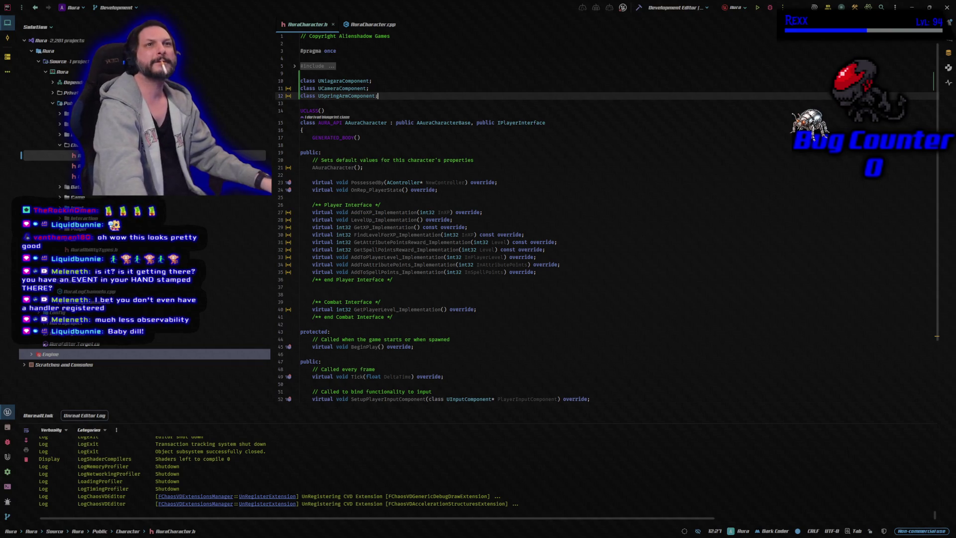
scroll(398, 214, "down", 3)
- Below the combat interface, add a UPROPERTY(VisibleAnywhere, BlueprintReadOnly) macro without a Category
left_click(362, 256)
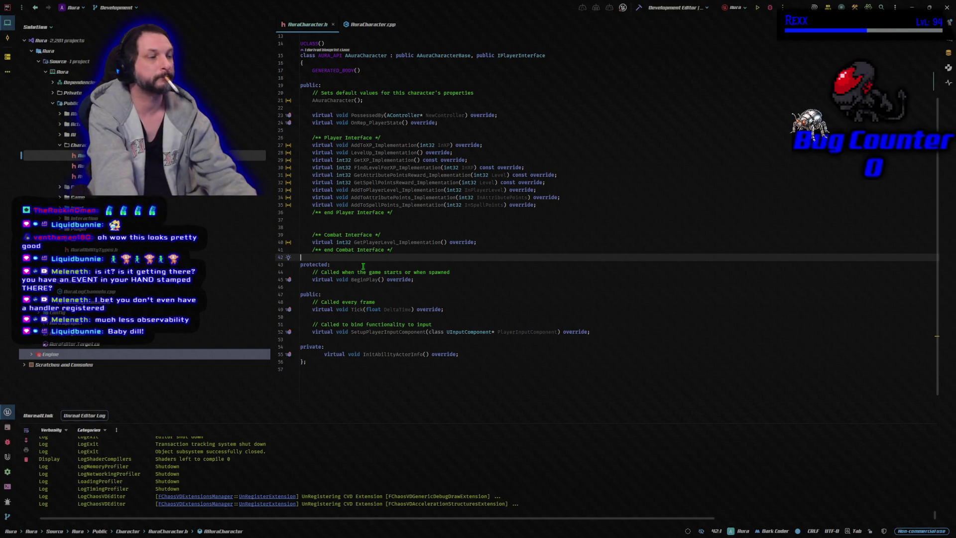
key("Return")
key("Return")
key("Up")
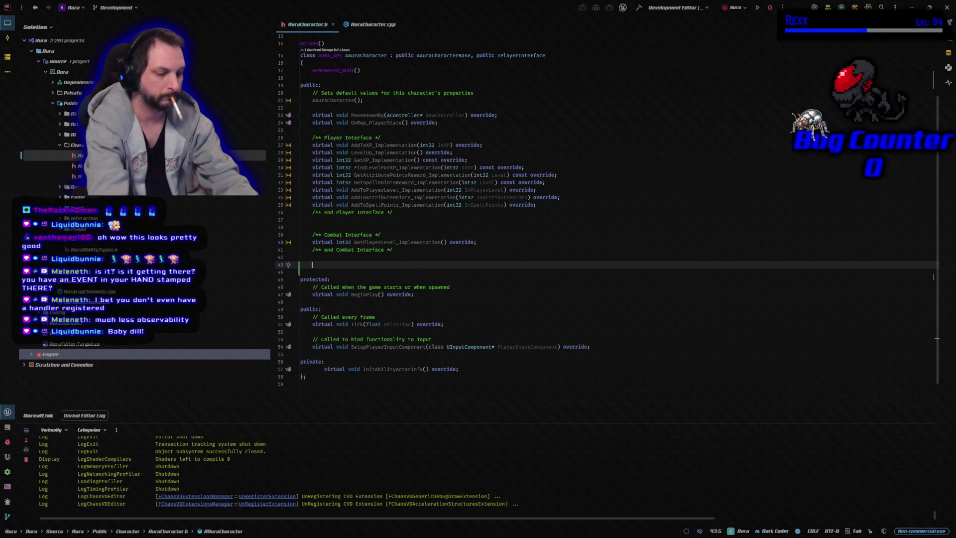
type("UPROPERTY(")
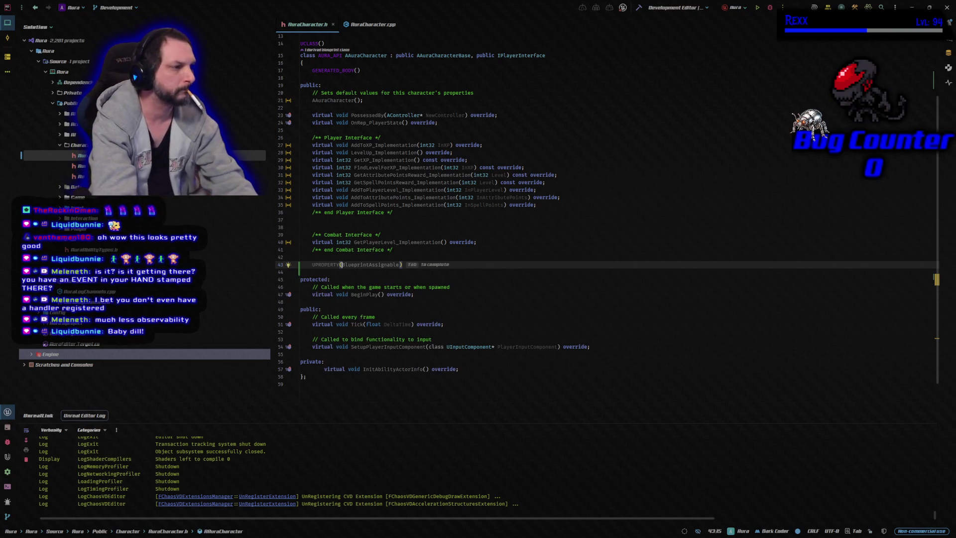
type("V")
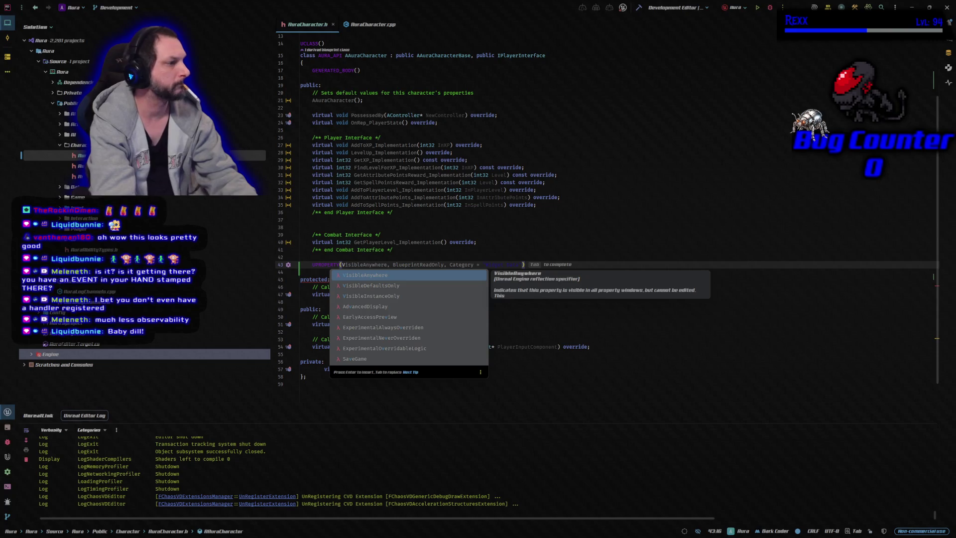
key("Tab")
key("BackSpace")
key("BackSpace")
key("BackSpace")
key("End")
key("Return")
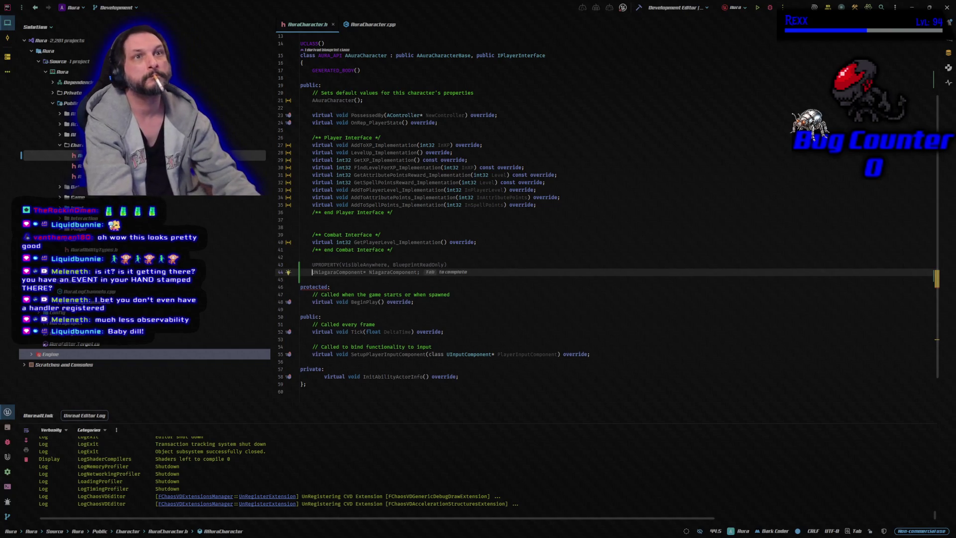
- Declare TObjectPtr<UNiagaraComponent> LevelUpNiagaraComponent under that macro
type("TO")
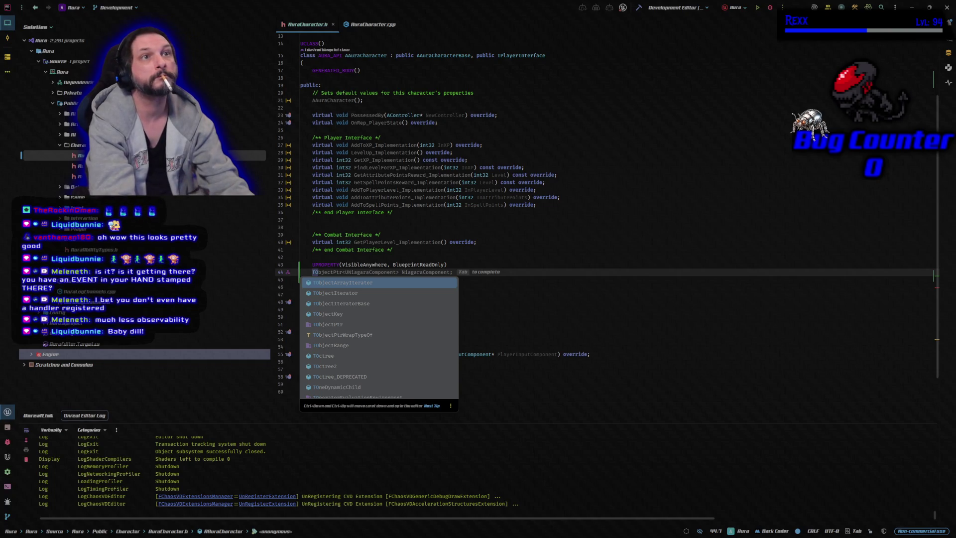
key("Tab")
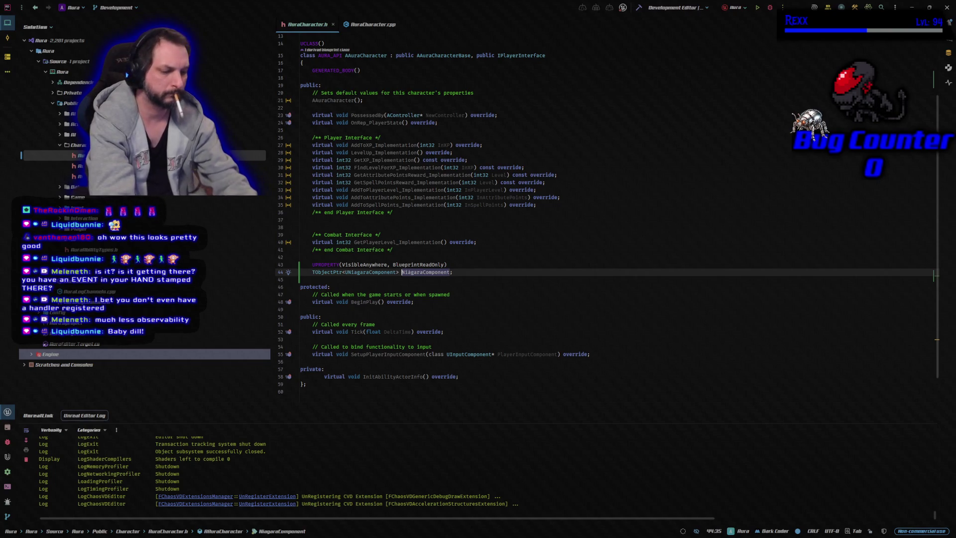
type("LevelUp")
left_click(425, 272)
left_click(473, 272)
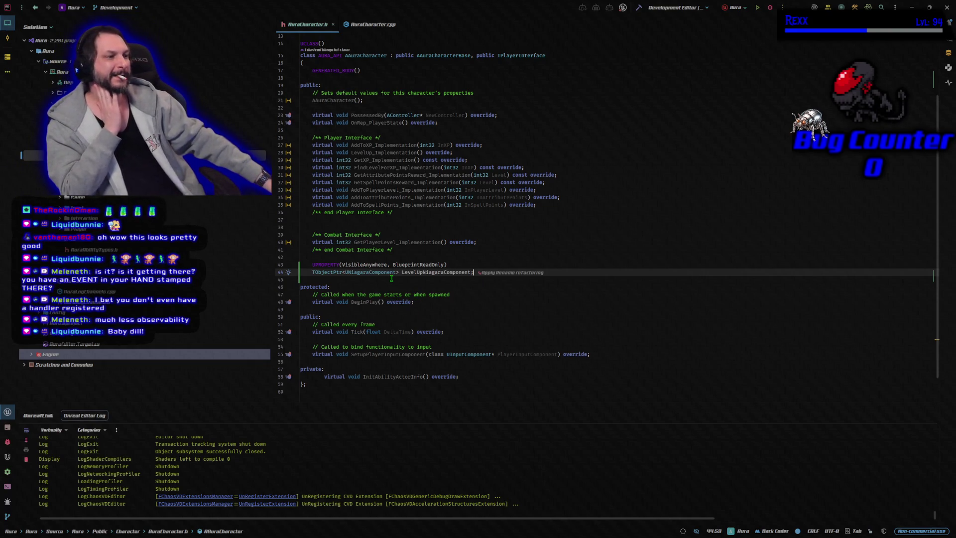
scroll(368, 262, "down", 2)
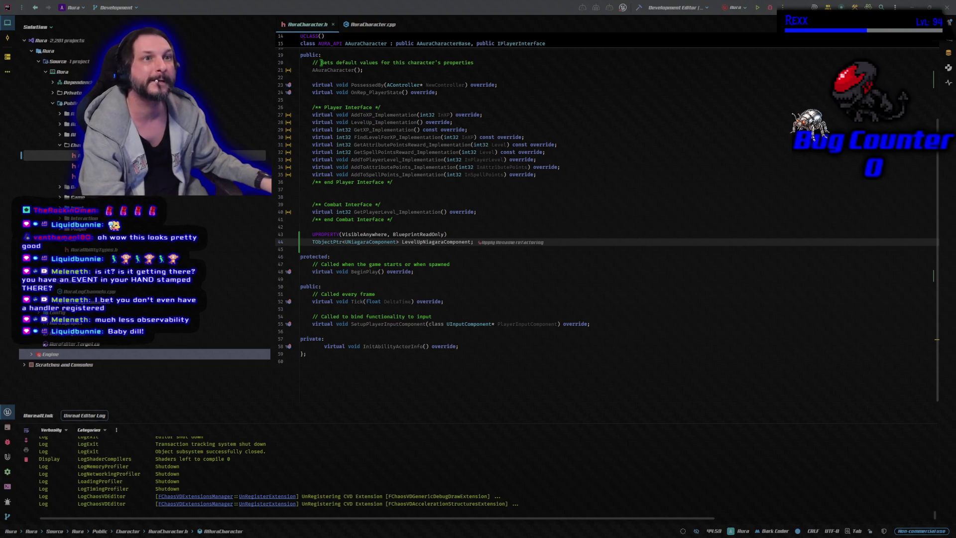
left_click(432, 337)
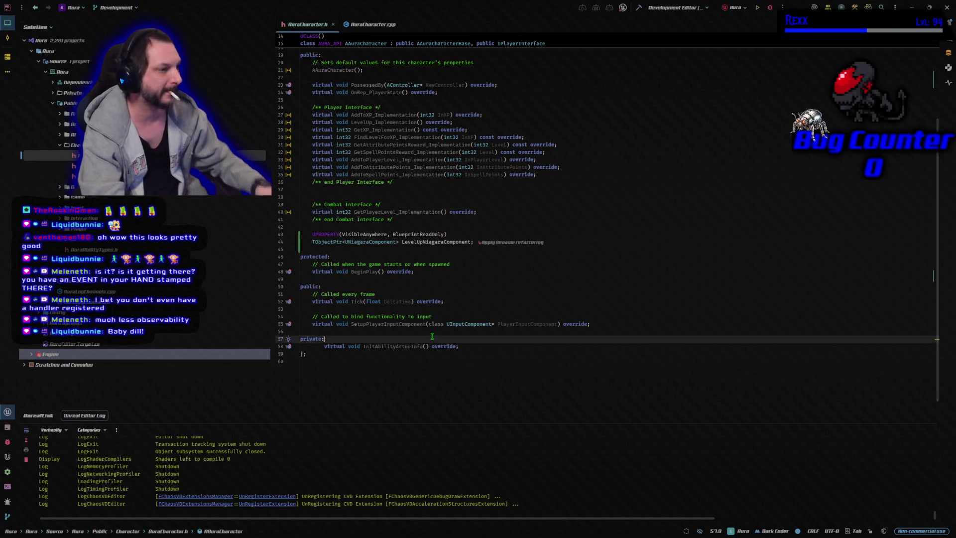
- Paste VisibleAnywhere TObjectPtr properties TopDownCameraComponent and CameraBoom into the private section
key("Return")
key("Return")
key("Return")
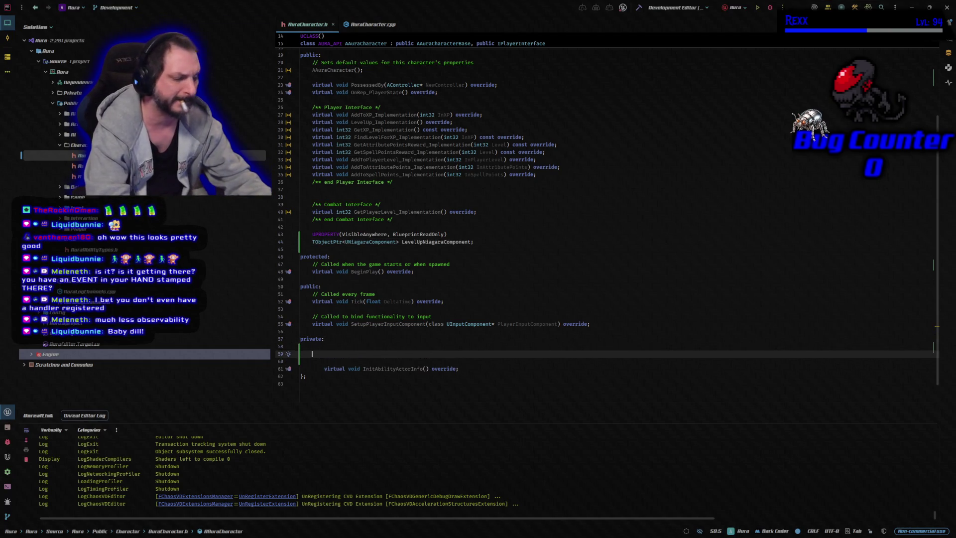
type("UPROPERTY(VisibleAnywhere) \tTObjectPtr<UCameraComponent> TopDownCameraComponent;  \tUPROPERTY(VisibleAnywhere) \tTObjectPtr<USpringArmComponent> CameraBoom;")
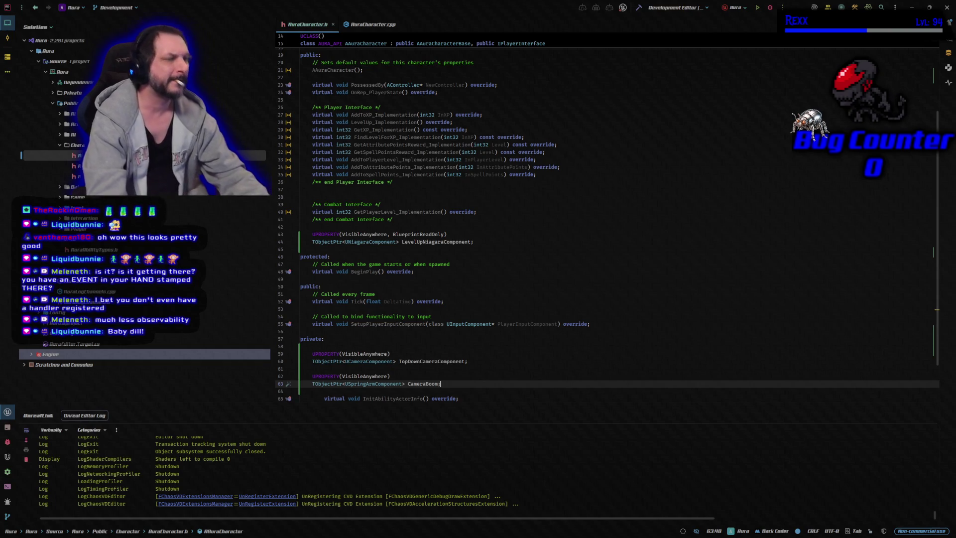
left_click(312, 391)
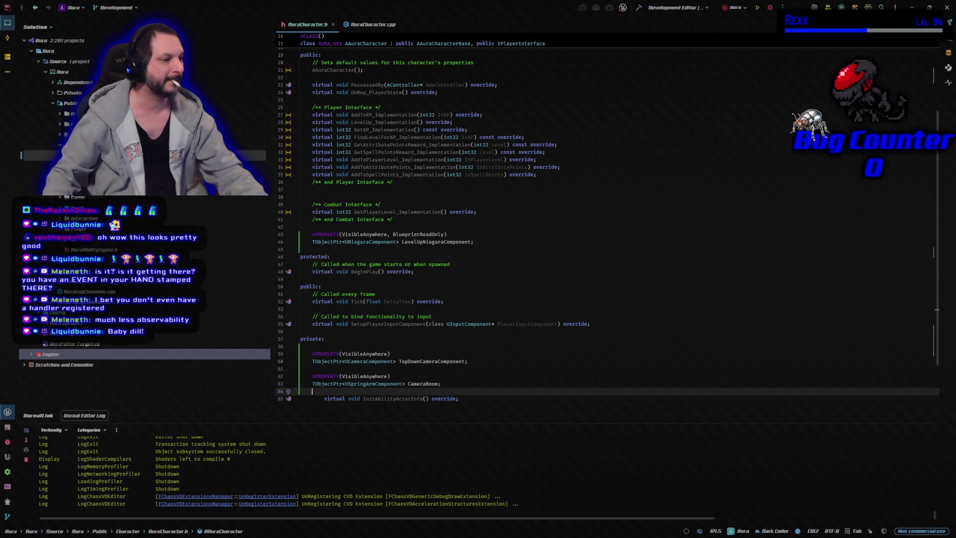
- Remove the extra indent from InitAbilityActorInfo and add blank lines below it
left_click(440, 398)
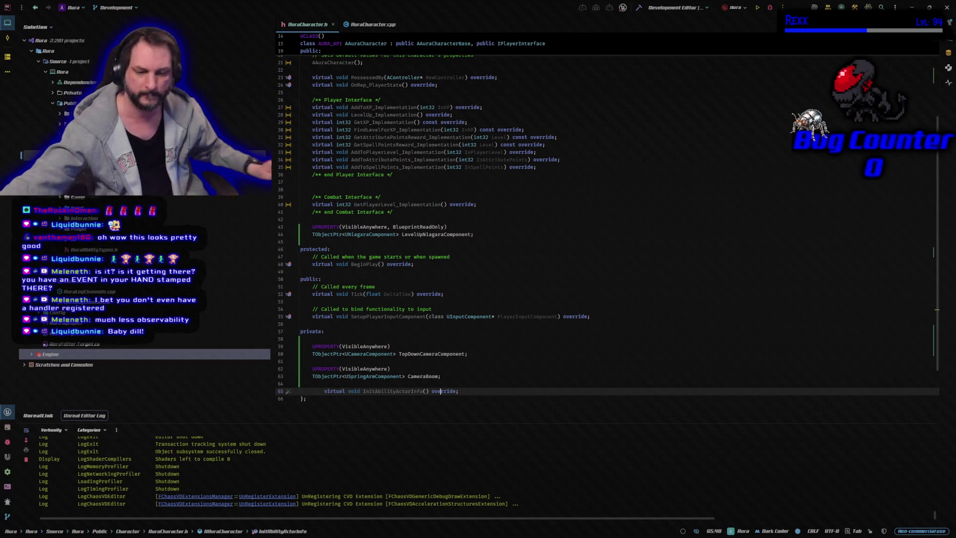
key("Home")
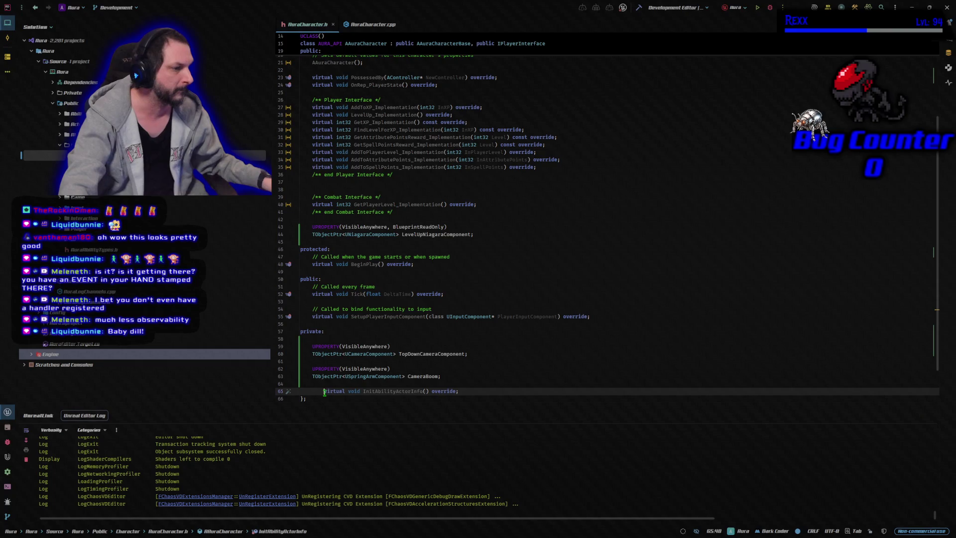
key("BackSpace")
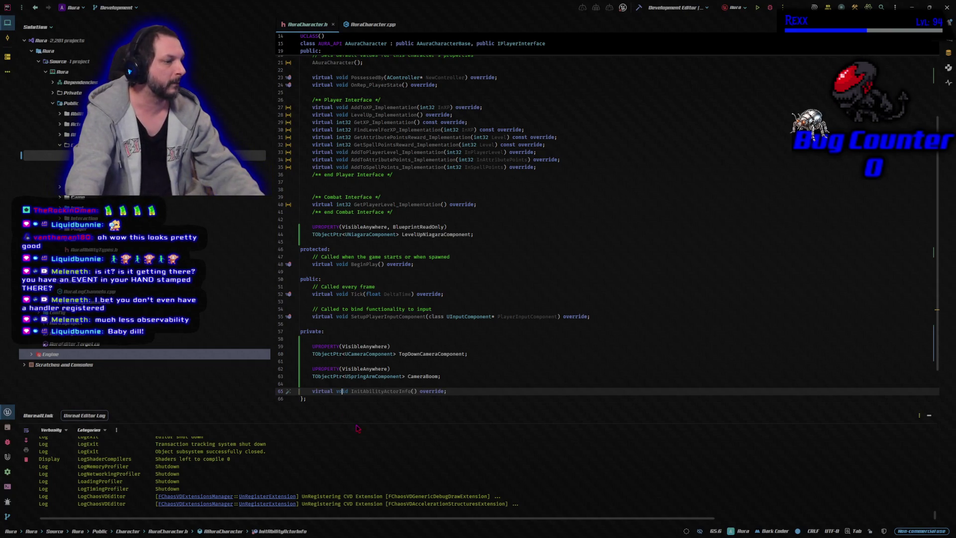
key("End")
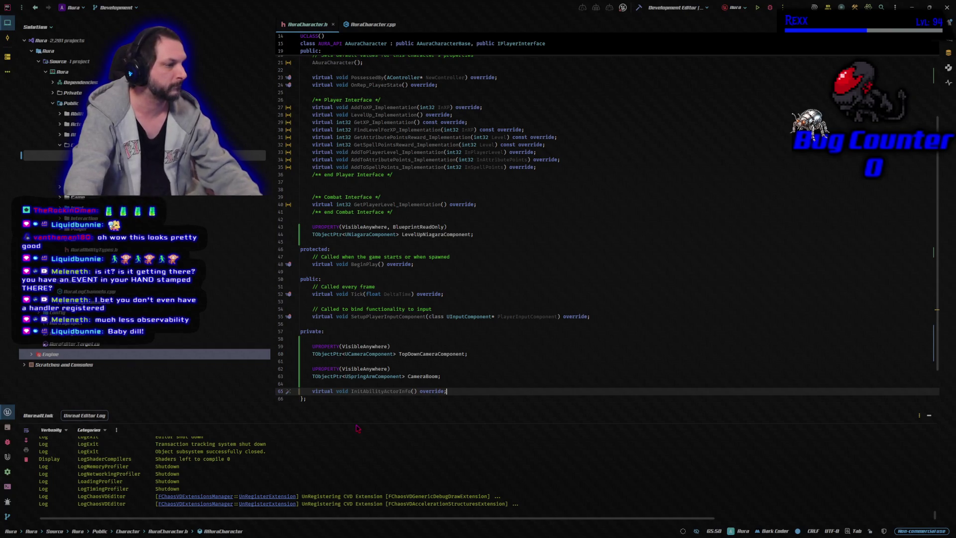
key("Return")
key("Return")
key("ctrl+Return")
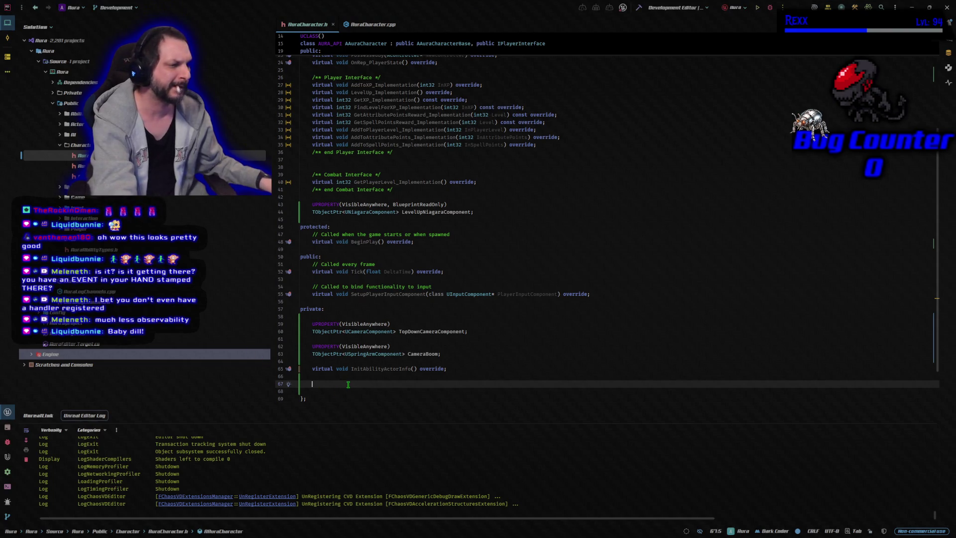
- Paste UFUNCTION(NetMulticast, Reliable) void MulticastLevelUpParticles() const; and switch to AuraCharacter.cpp
type("UFUNCTION(NetMulticast, Reliable) void MulticastLevelUpParticles() const;")
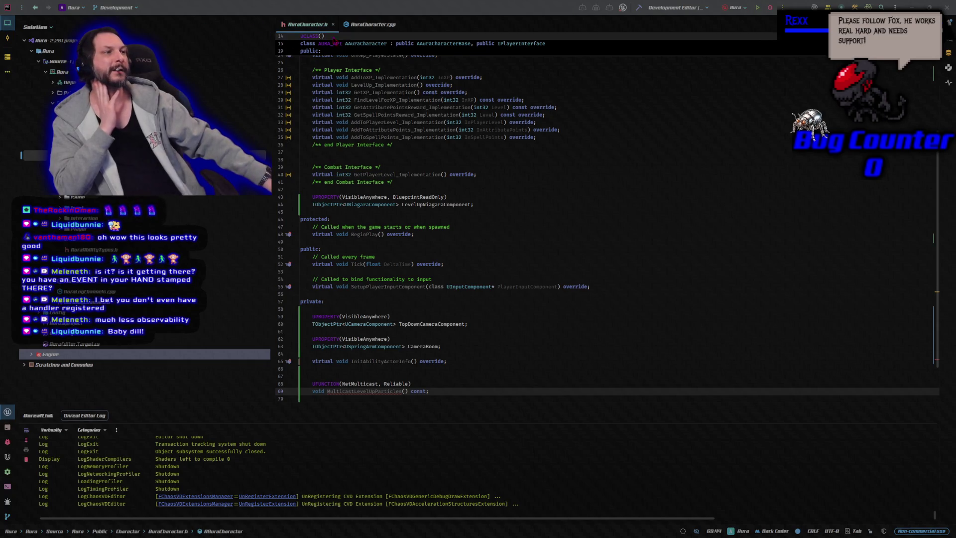
key("ctrl+Tab")
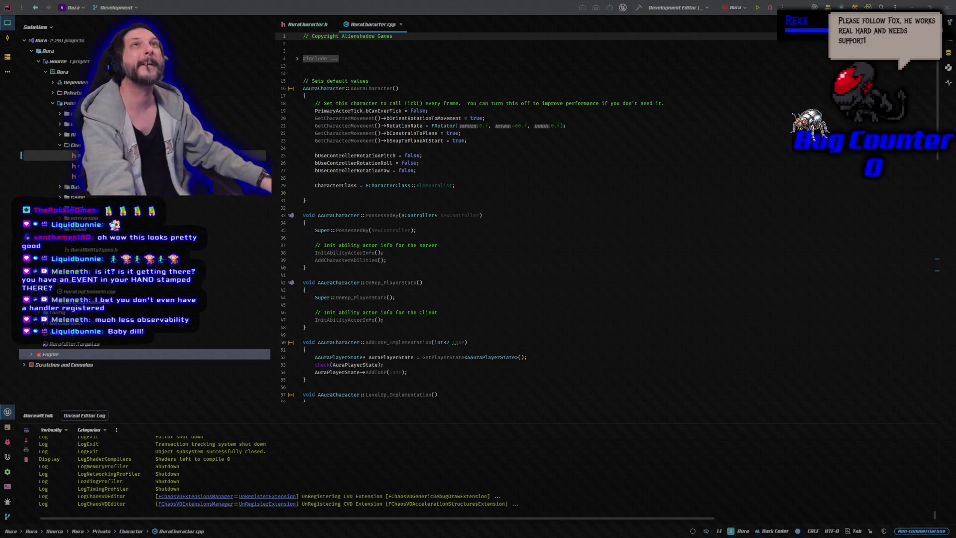
- Add includes for NiagaraComponent.h, Camera/CameraComponent.h and GameFramework/SpringArmComponent.h, then start a new constructor line after bCanEverTick
left_click(297, 60)
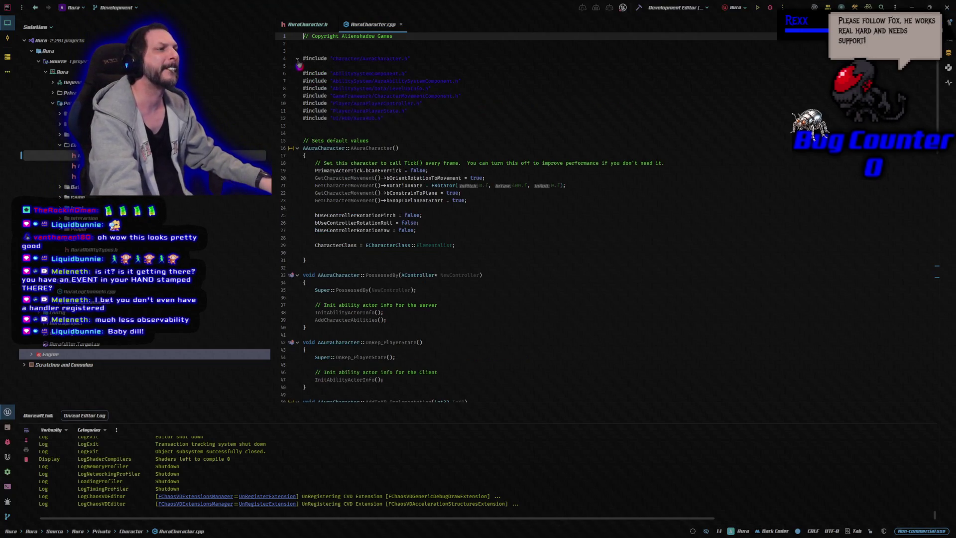
left_click(431, 111)
key("Return")
type("#include \"NiagaraComponent.h\" #include \"Camera/CameraComponent.h\" #include \"GameFramework/SpringArmComponent.h\"")
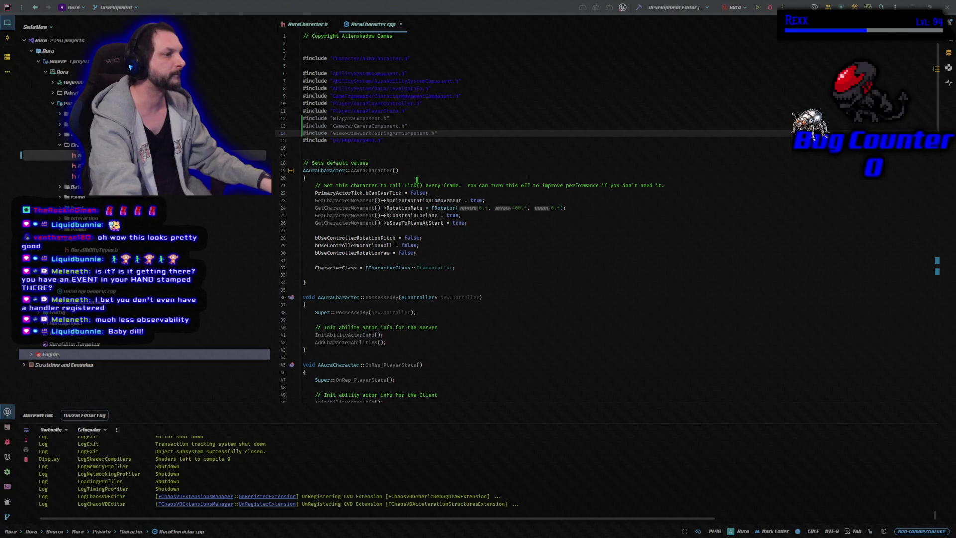
left_click(435, 194)
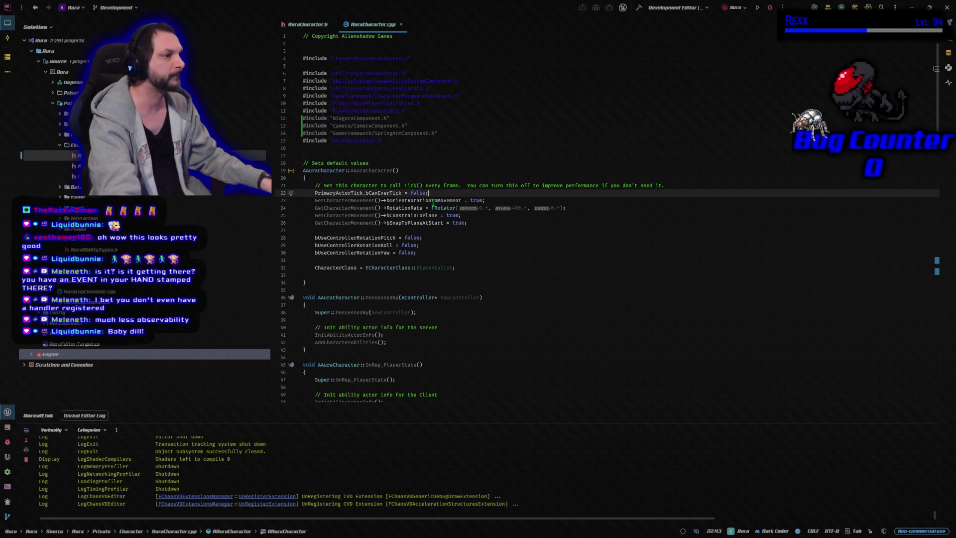
key("Return")
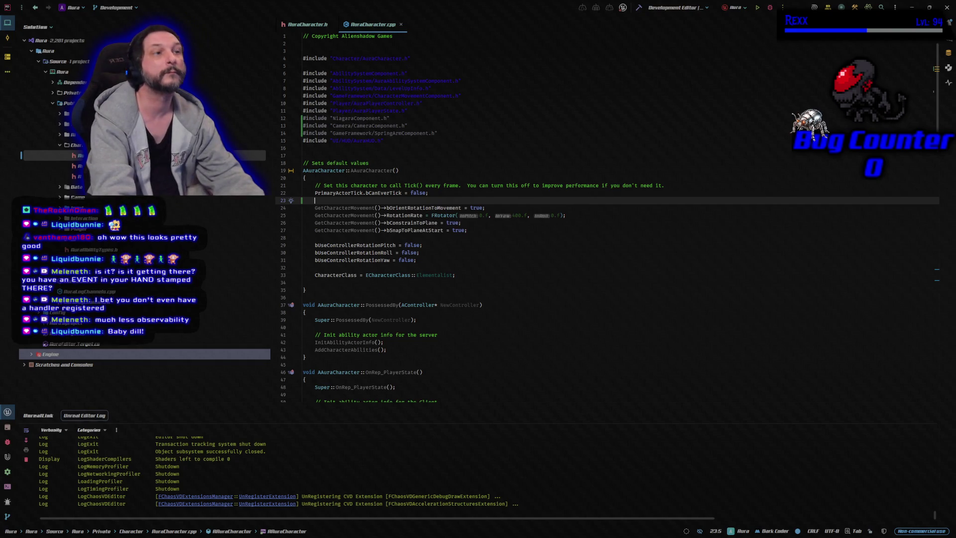
- Paste constructor code creating CameraBoom, TopDownCameraComponent and LevelUpNiagaraComponent with bAutoActivate = false
key("ctrl+v")
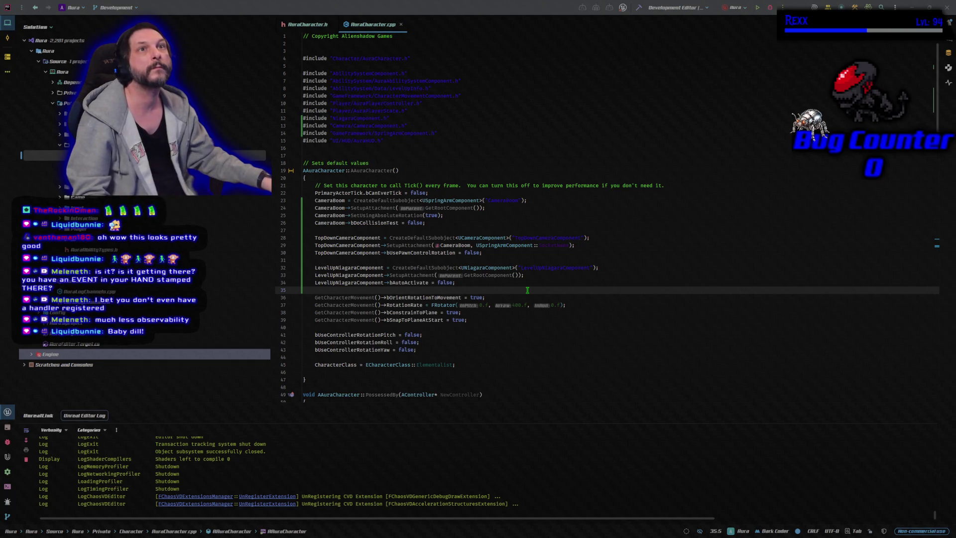
- Find the empty LevelUp_Implementation function below AddToXP_Implementation and place the cursor in its body
scroll(527, 289, "down", 1)
scroll(527, 290, "down", 12)
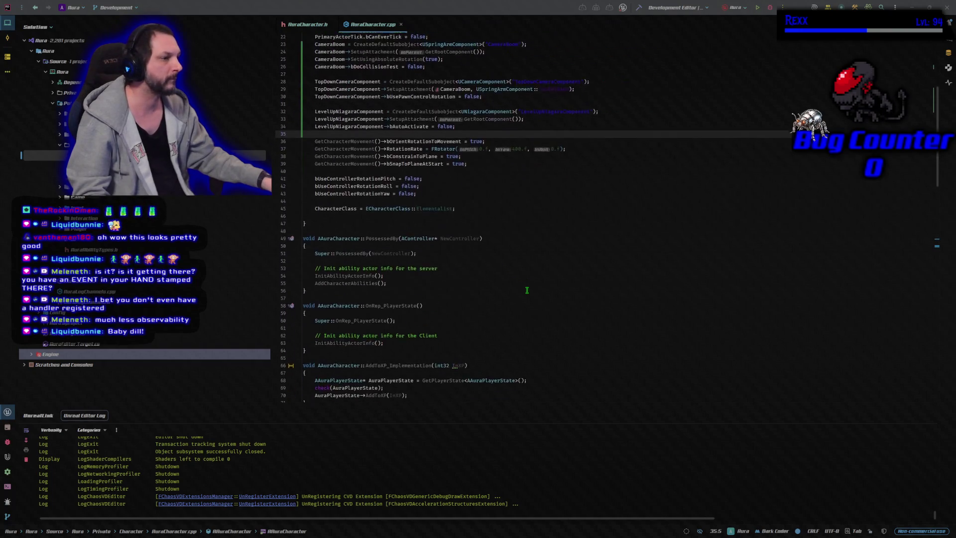
scroll(527, 289, "down", 8)
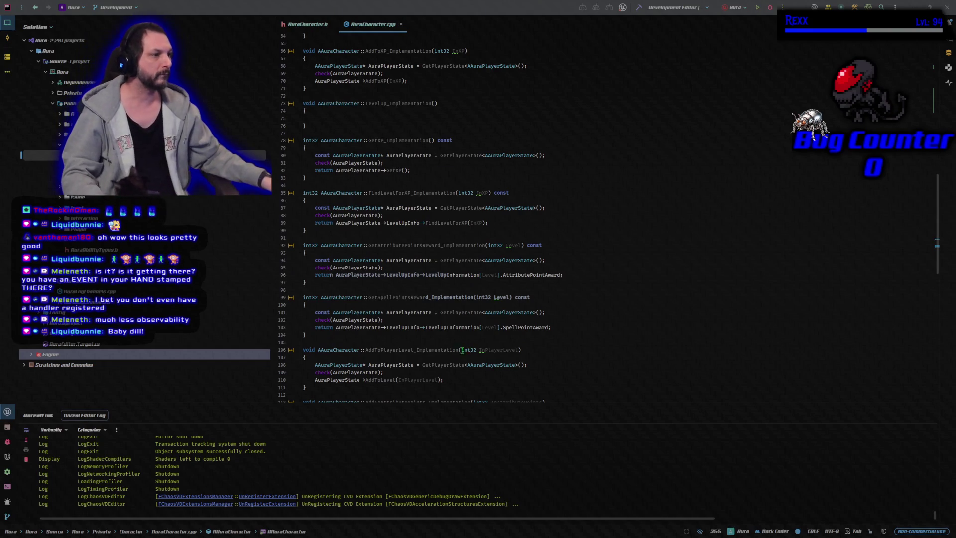
scroll(451, 349, "down", 5)
scroll(442, 351, "down", 5)
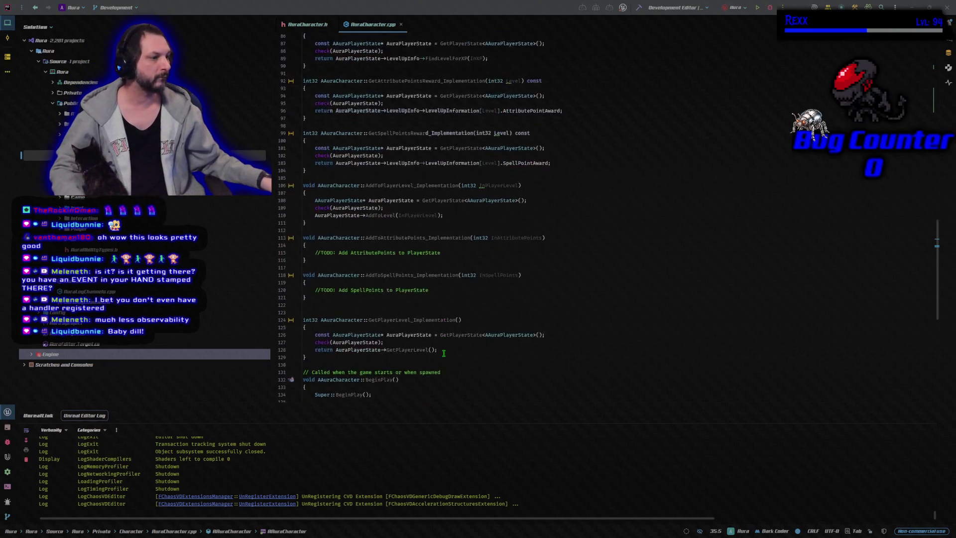
scroll(441, 352, "down", 10)
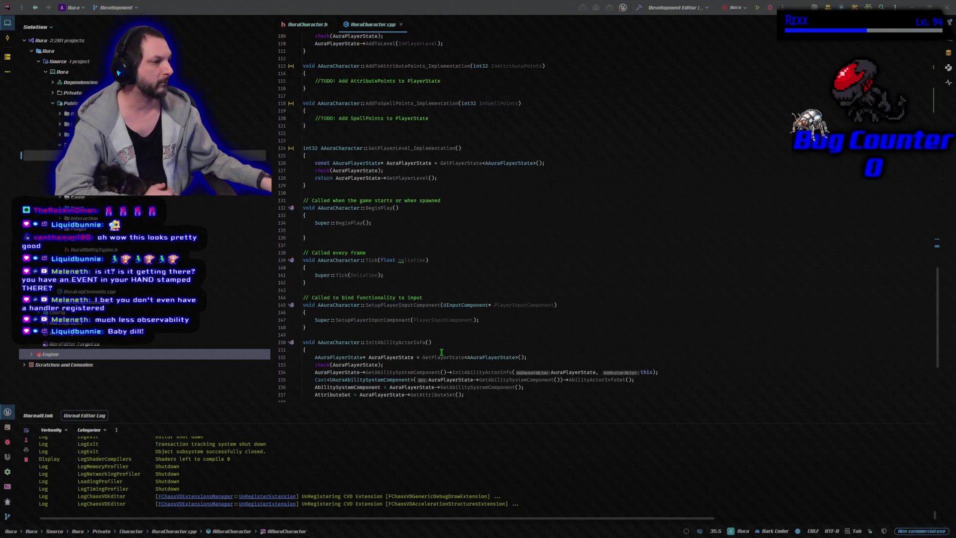
scroll(441, 351, "up", 9)
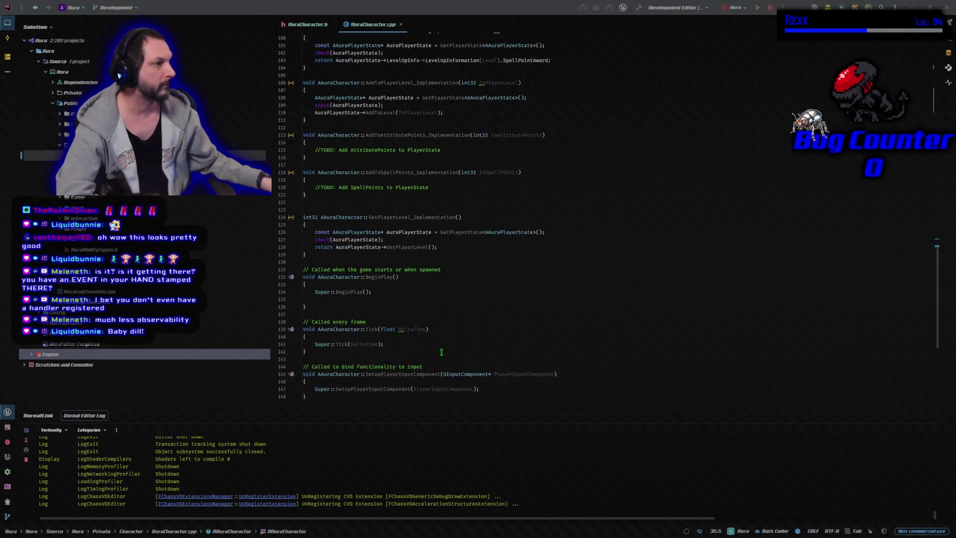
scroll(441, 352, "up", 4)
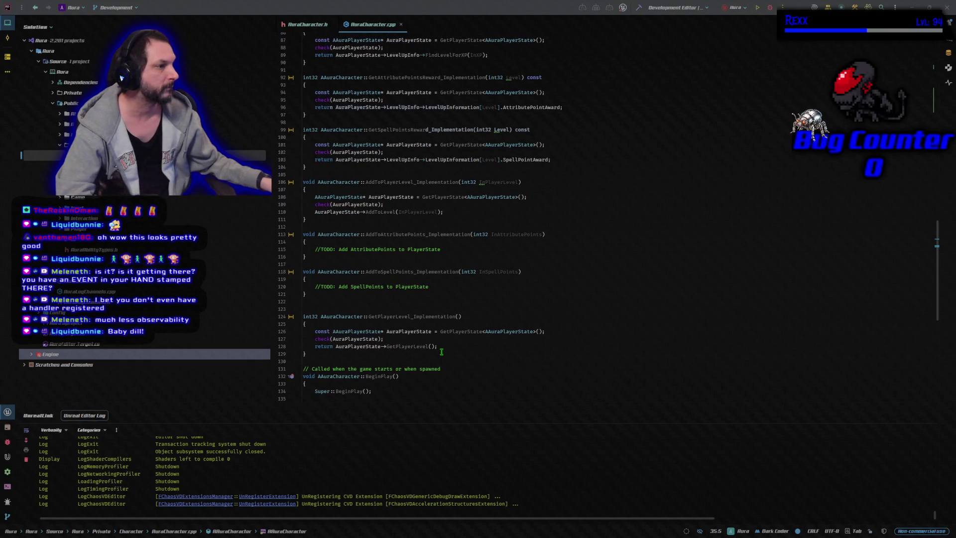
scroll(441, 352, "up", 10)
scroll(441, 352, "up", 2)
left_click(395, 216)
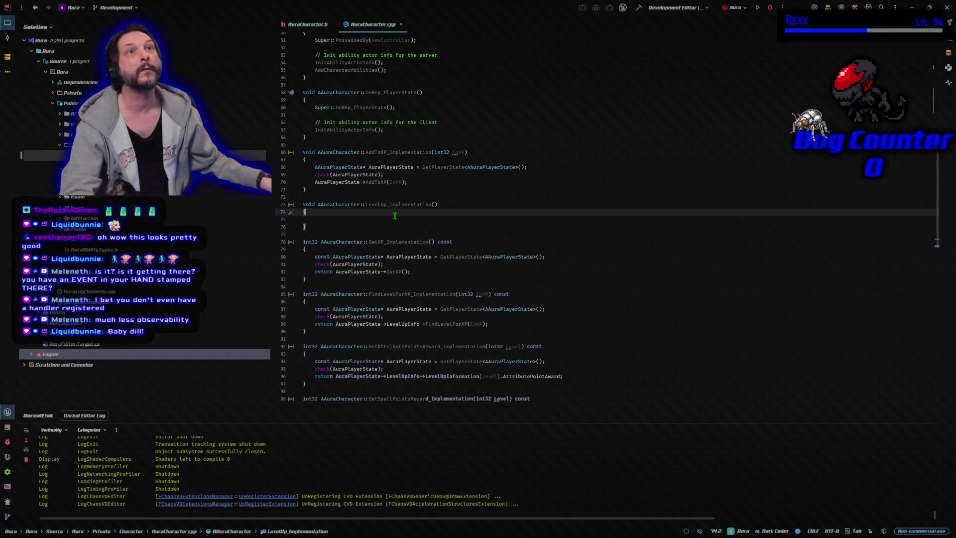